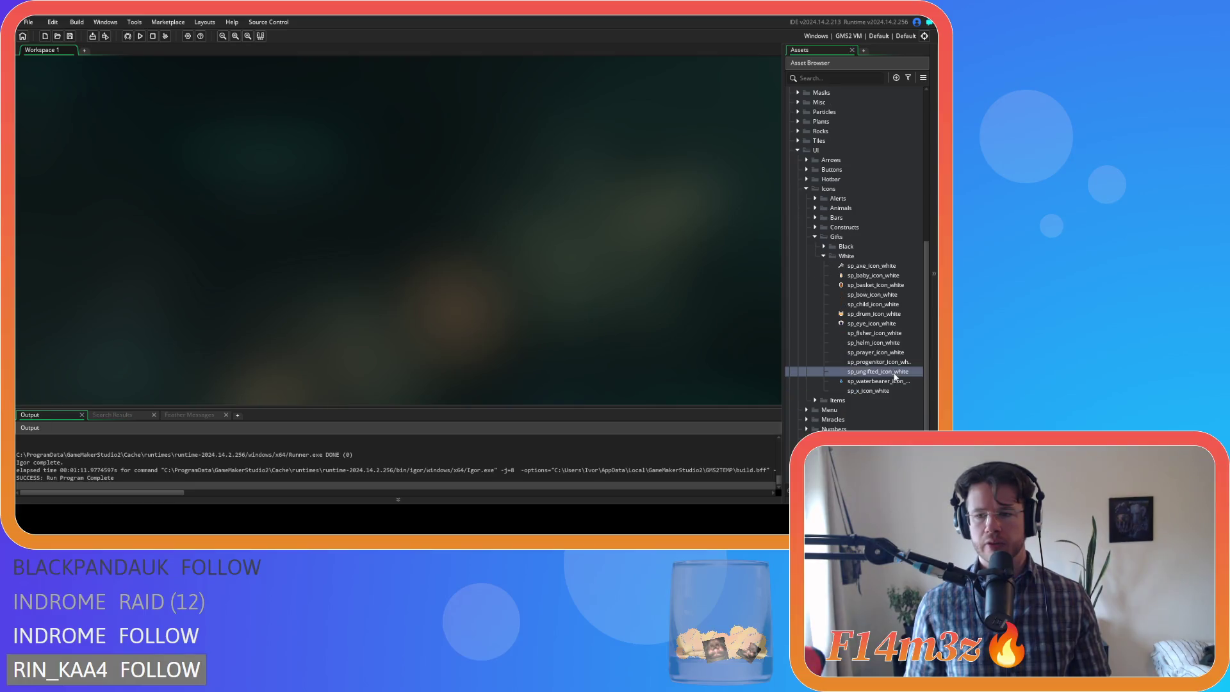
- Check sp_waterbearer_icon_white, then open sp_x_icon_white's image in the image editor
left_click(889, 382)
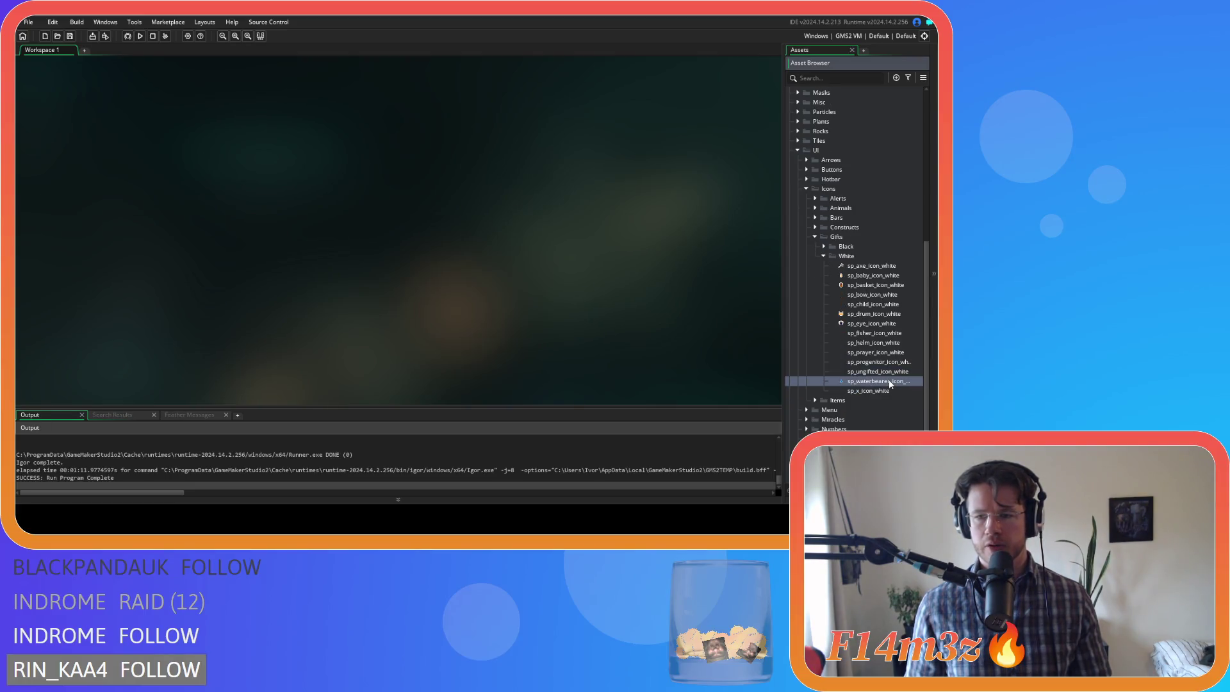
double_click(889, 382)
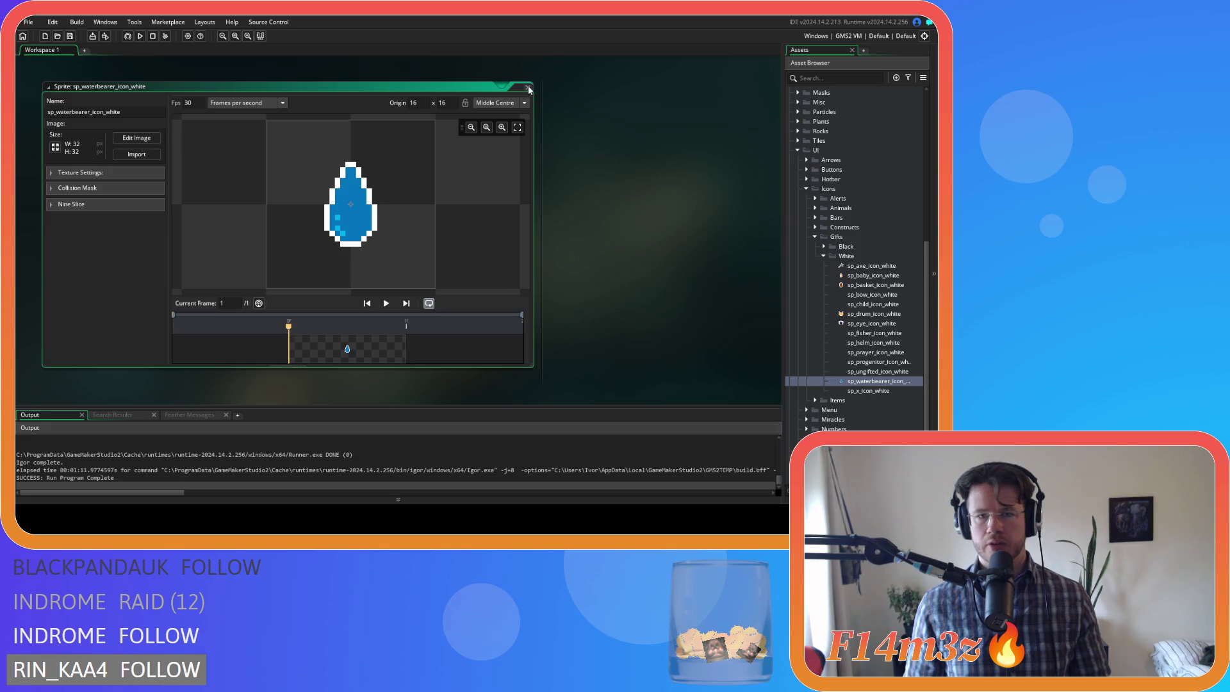
left_click(529, 89)
double_click(876, 394)
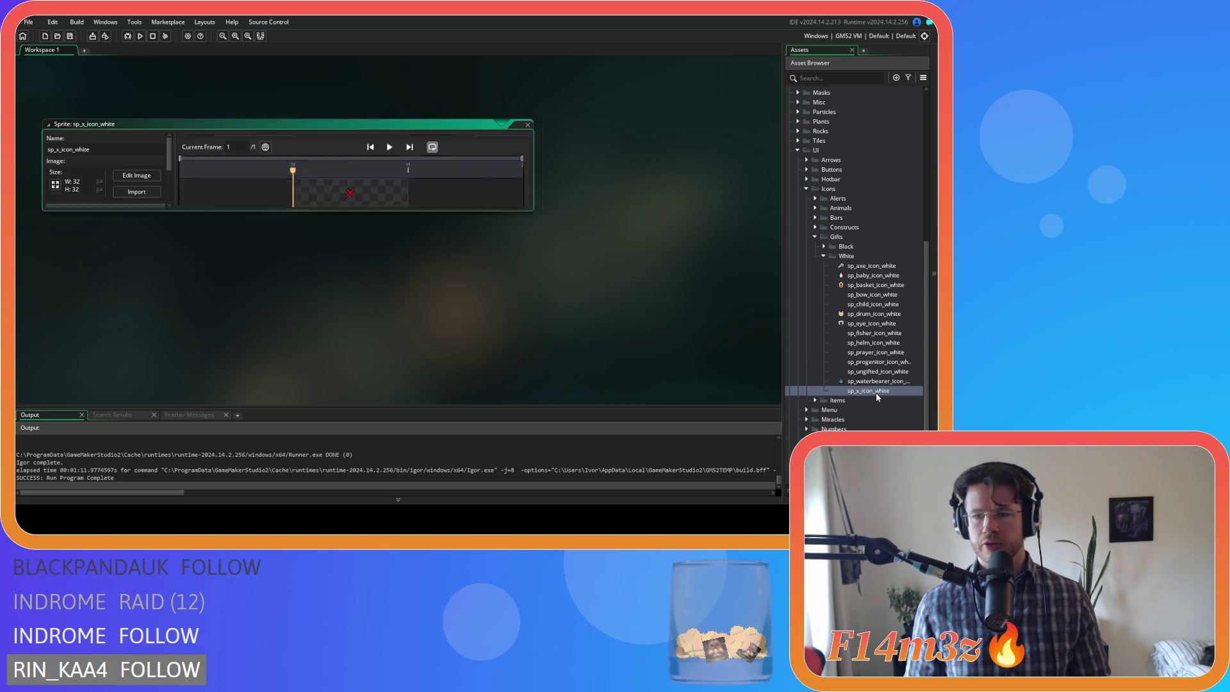
left_click(137, 138)
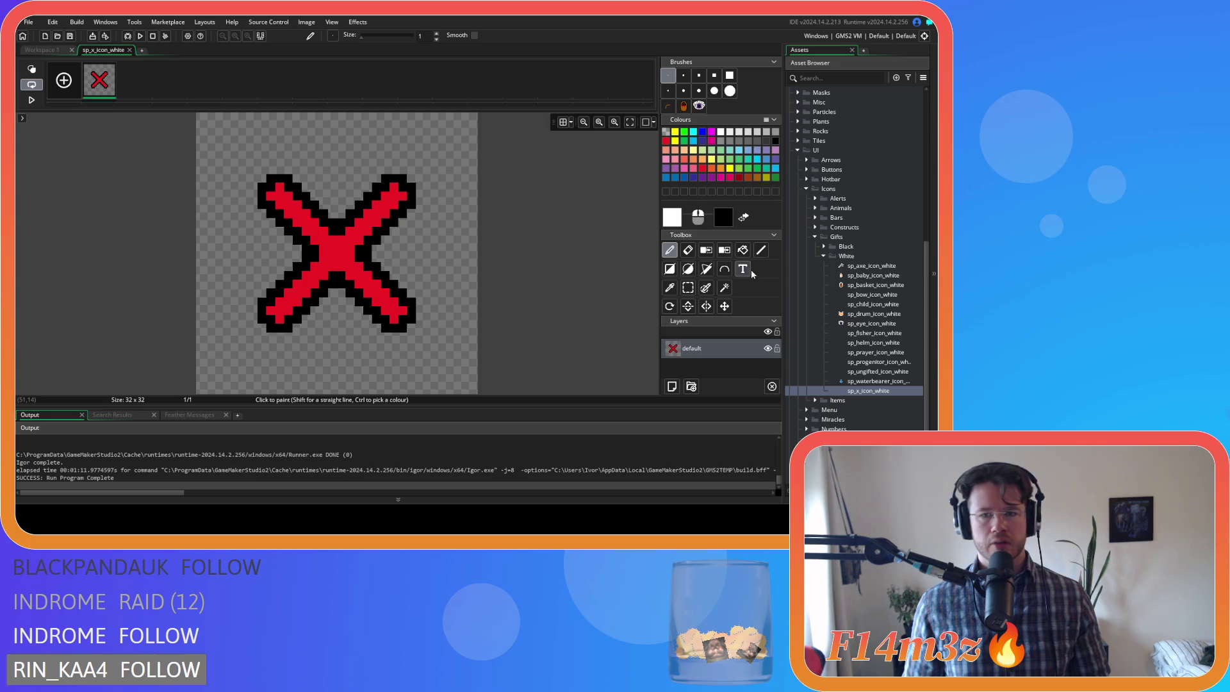
- Flood-fill the red X icon's black outline with white and close the image editor
left_click(743, 251)
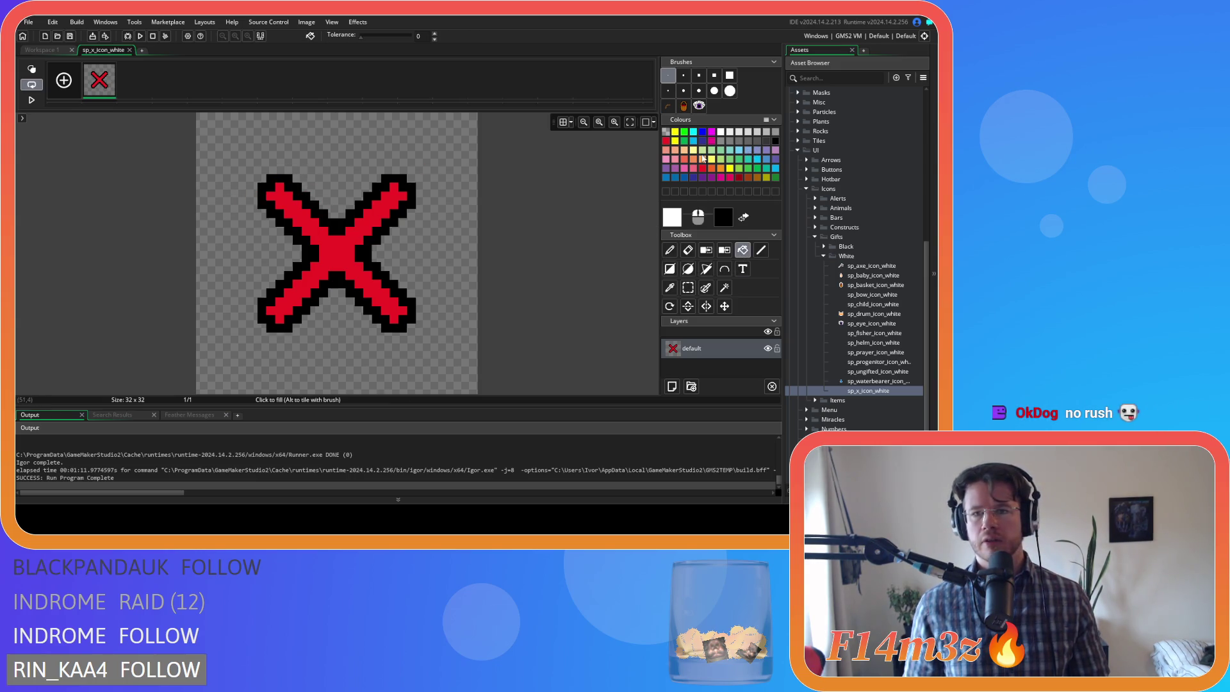
left_click(384, 195)
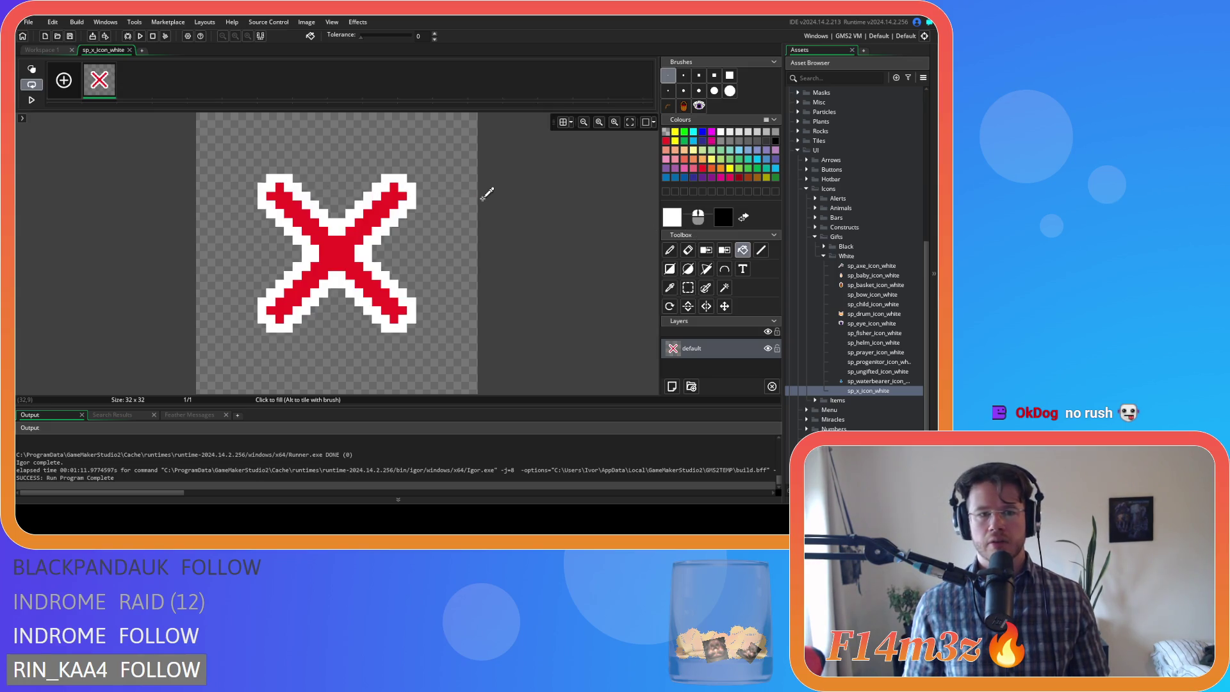
left_click(129, 50)
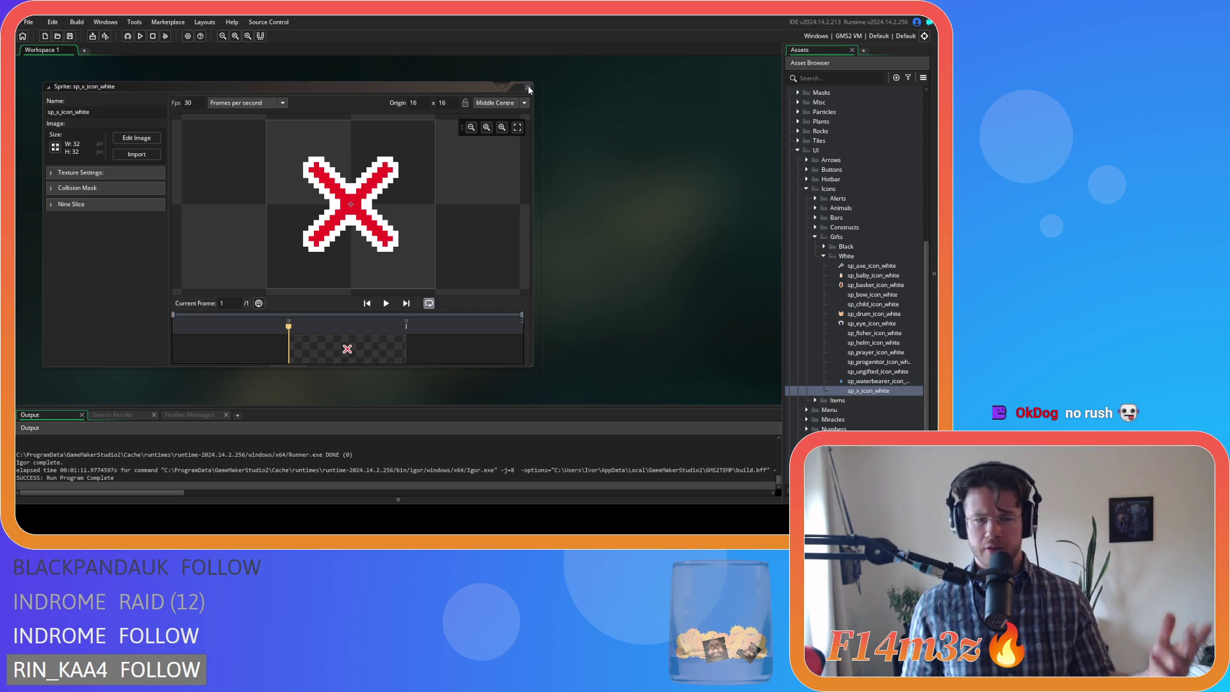
right_click(618, 152)
- Close all editor windows and collapse the White, Gifts, Icons and UI folders
left_click(681, 206)
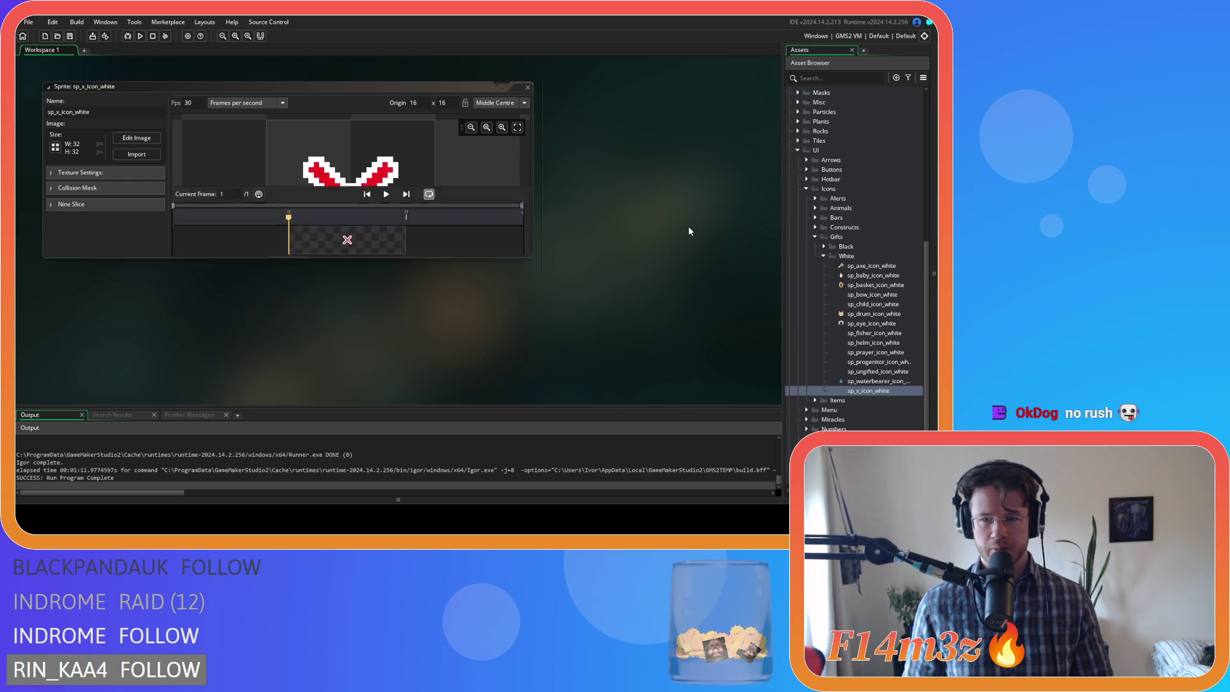
left_click(824, 256)
left_click(815, 313)
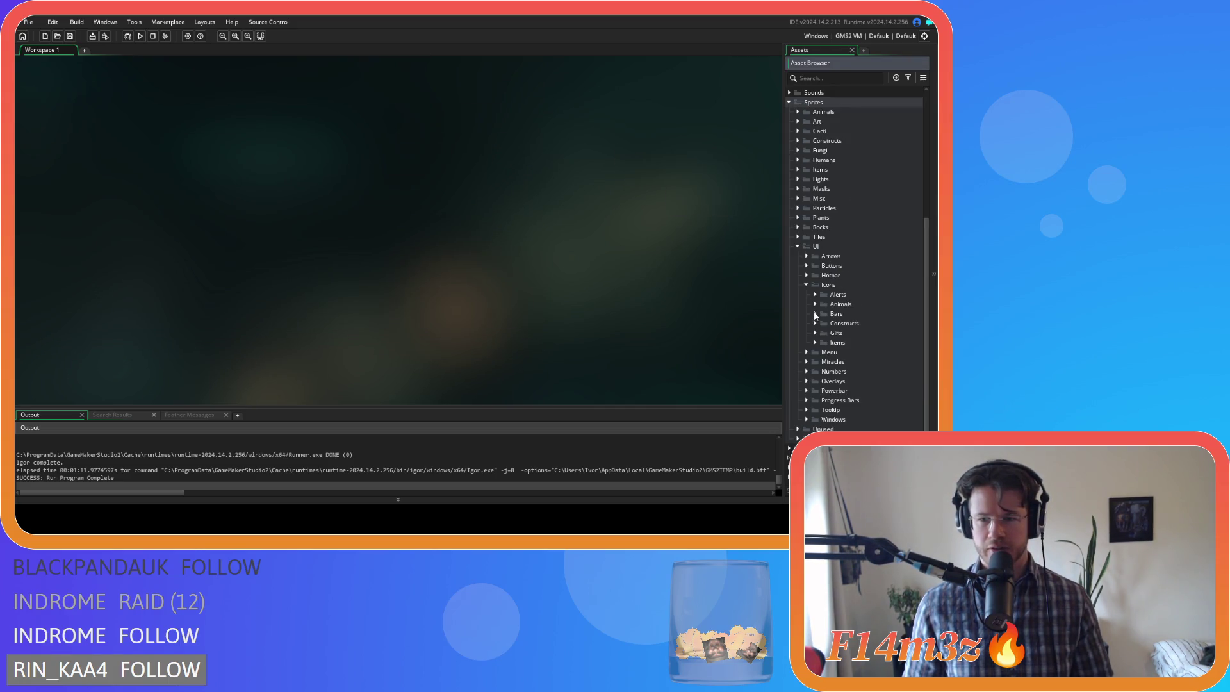
left_click(807, 286)
left_click(797, 308)
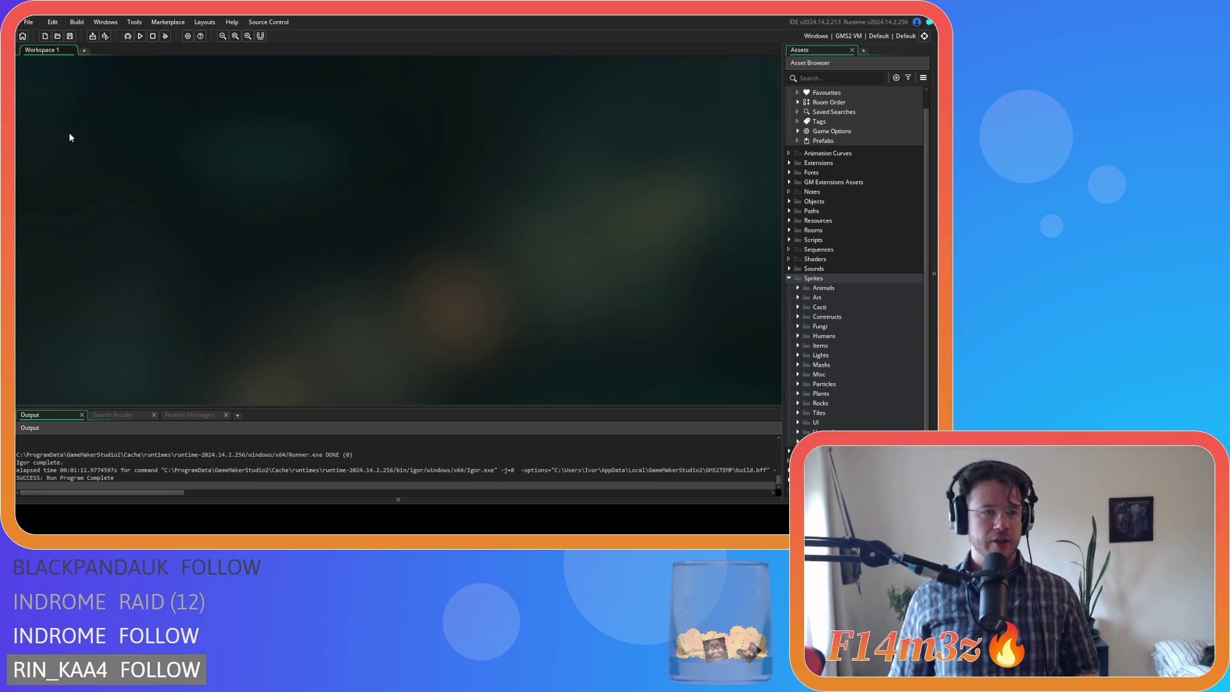
- Dismiss the build options without running, then collapse the Sprites folder
left_click(78, 23)
left_click(100, 271)
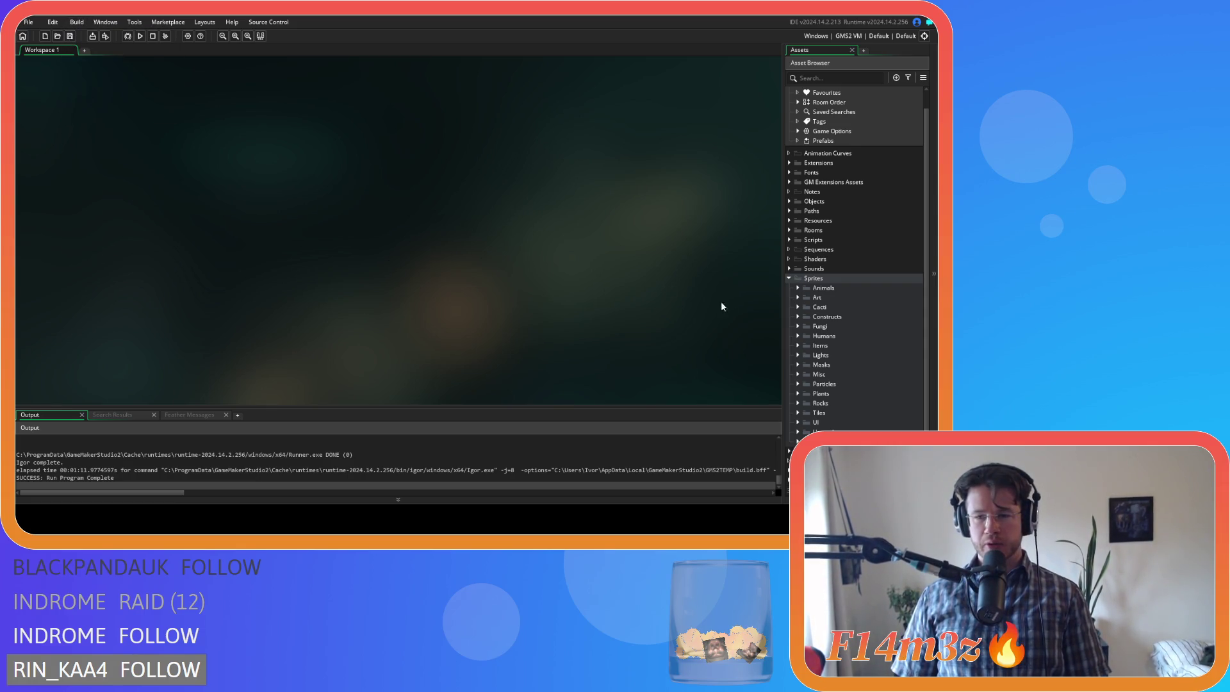
left_click(789, 279)
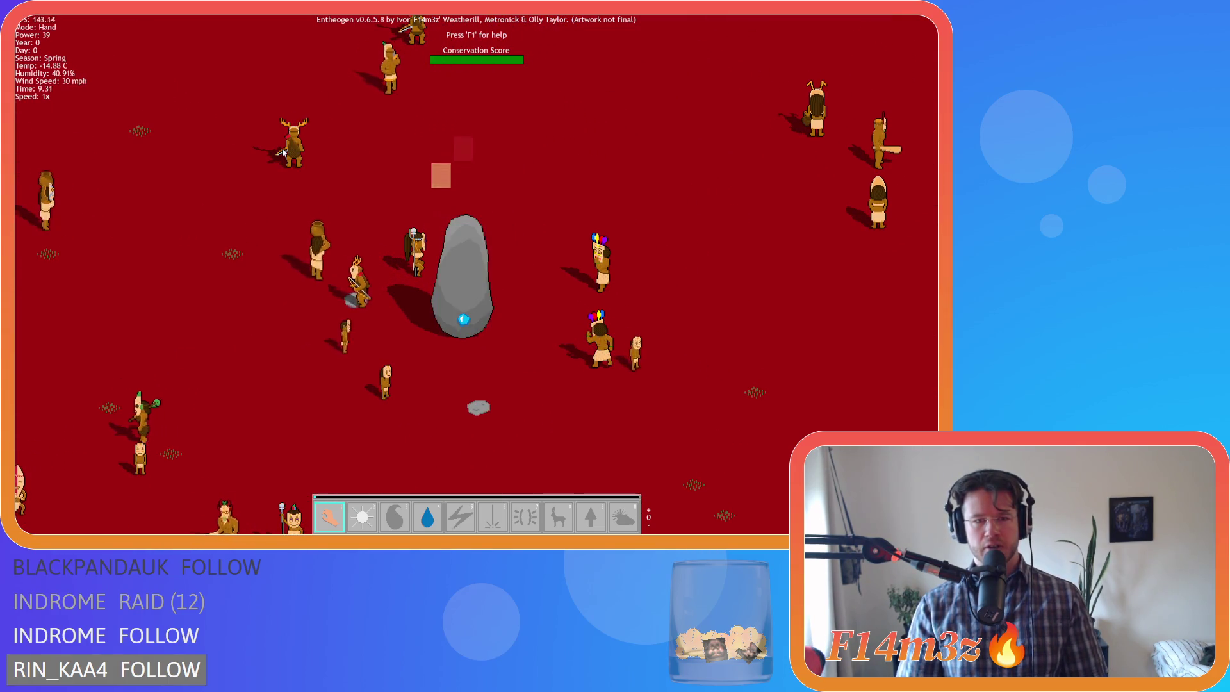
- Zoom the view of the running Entheogen game with the scroll wheel
scroll(282, 150, "down", 5)
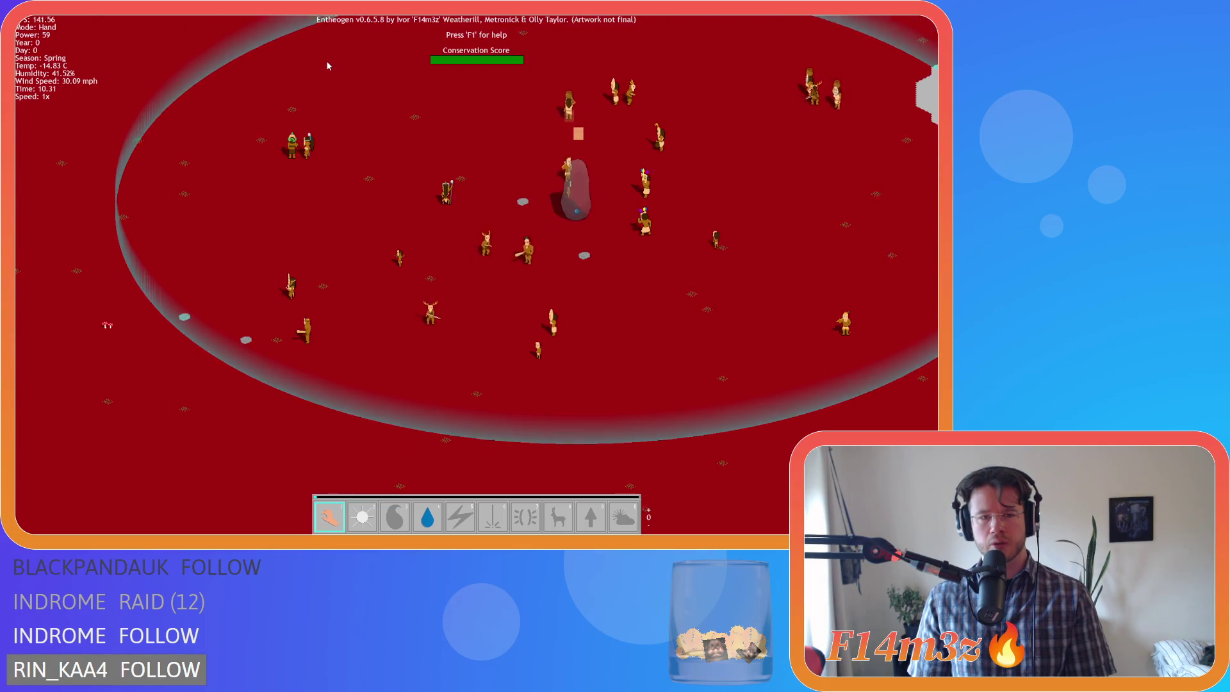
- Choose Store from the building list and place it just off the island's left edge
key("b")
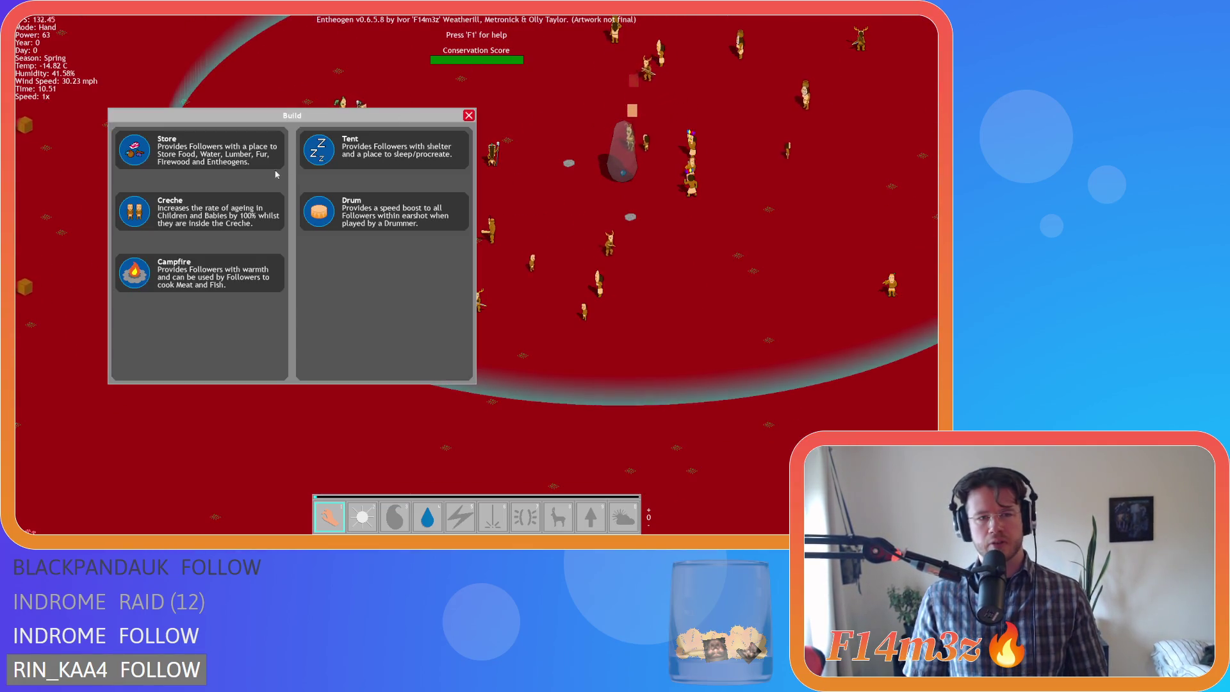
key("b")
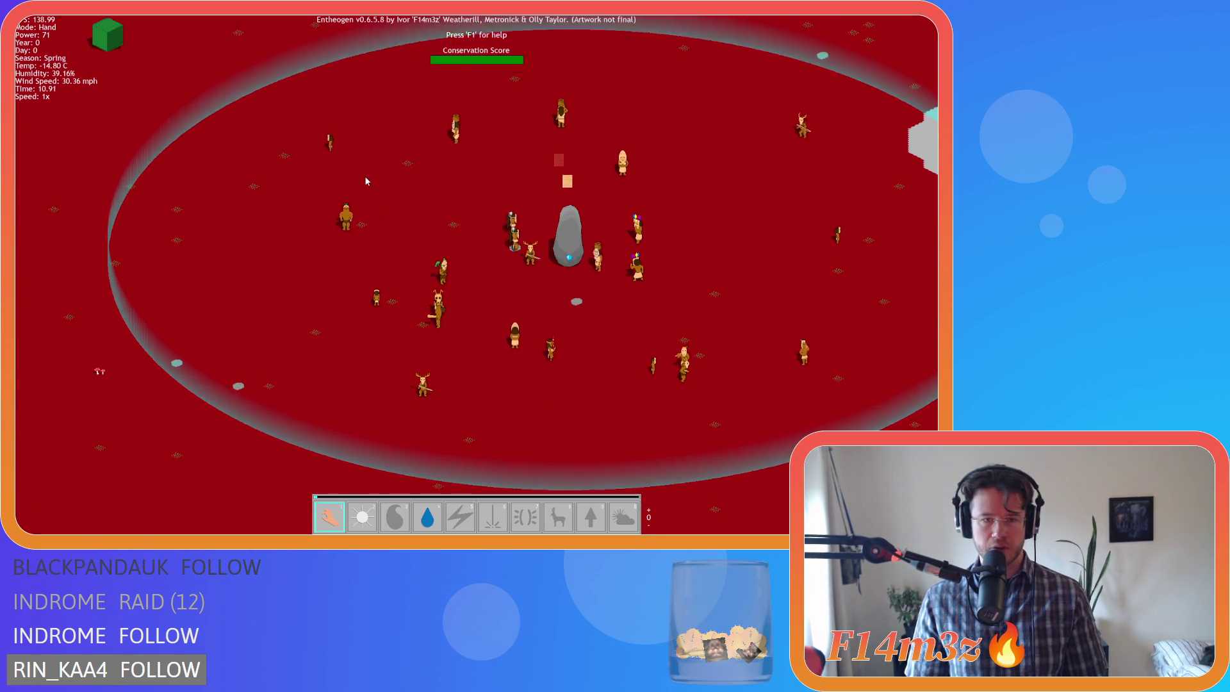
key("b")
key("b")
key("b")
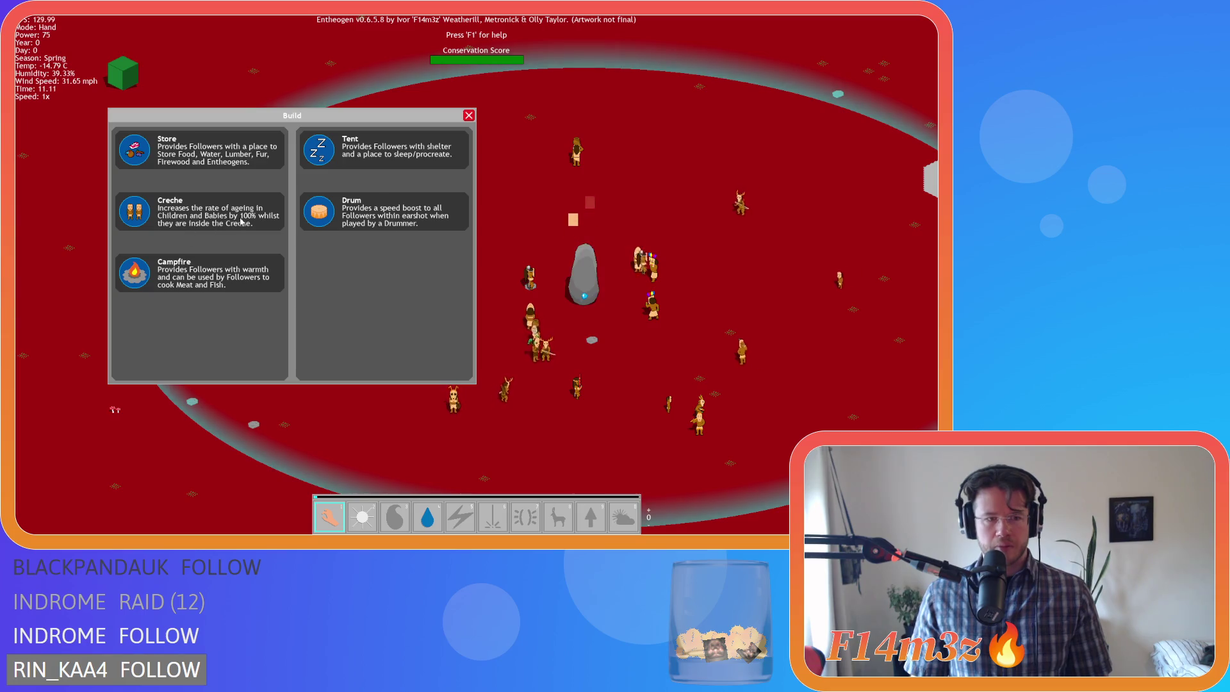
left_click(149, 162)
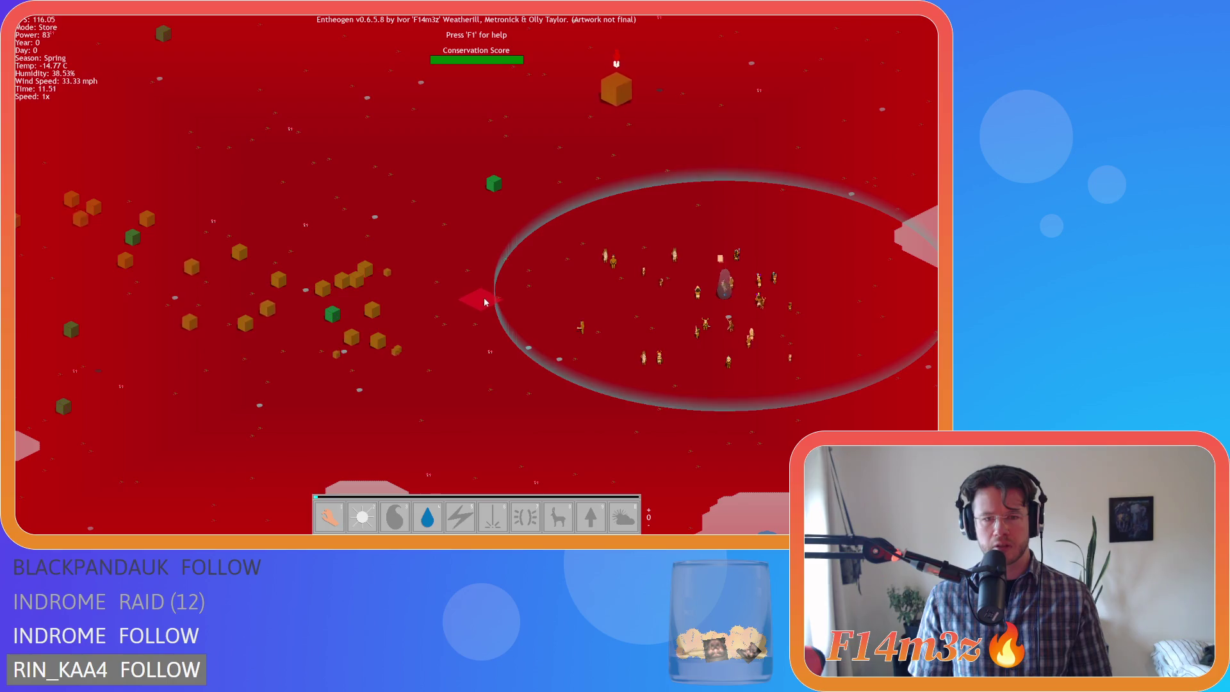
left_click(494, 295)
- Raise the game speed to 8x and pan the map so the island moves right
key("b")
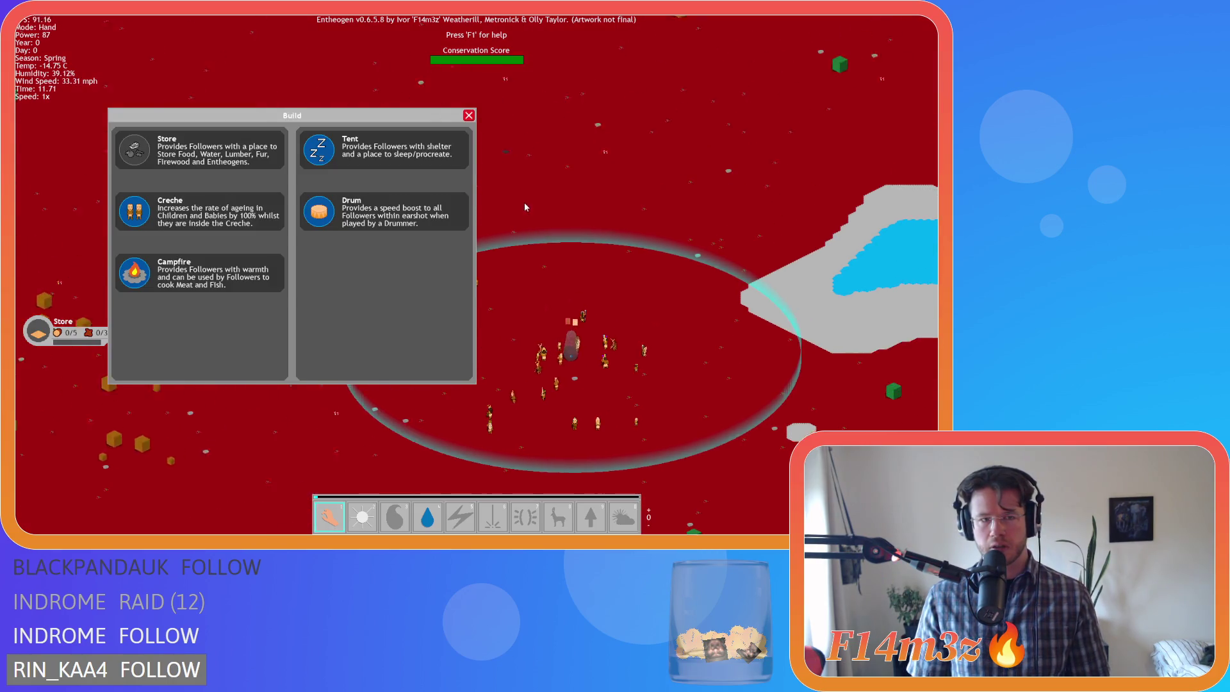
left_click(469, 116)
key("plus")
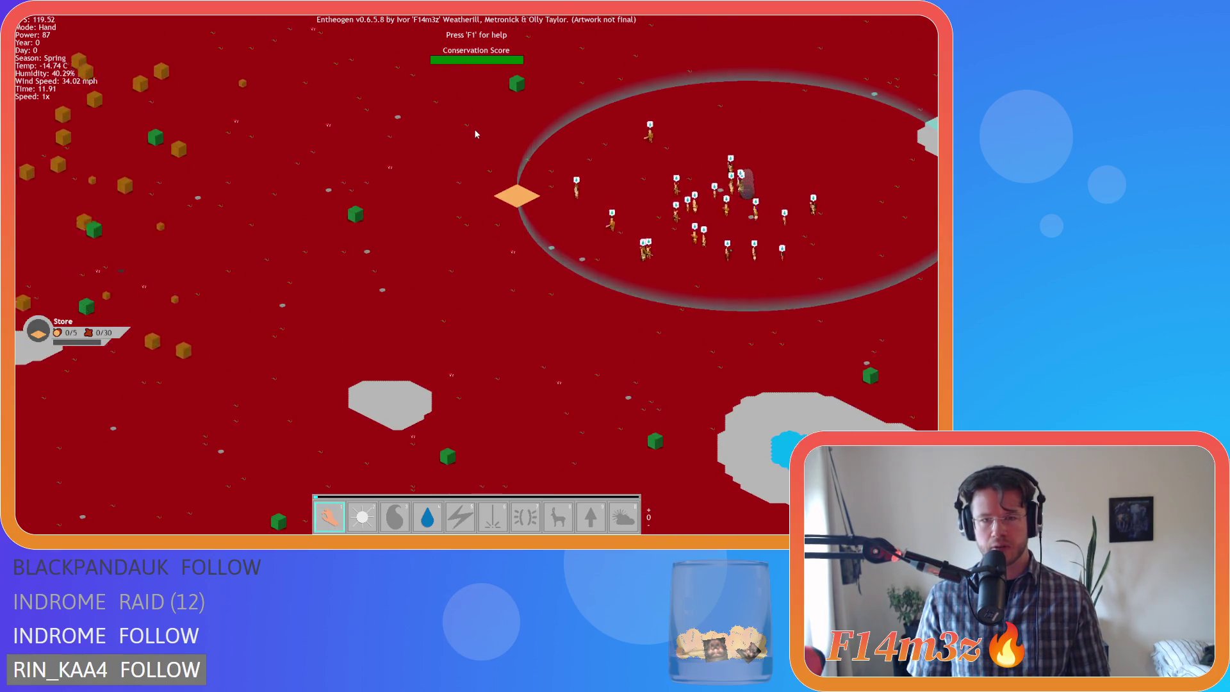
key("plus")
key("plus")
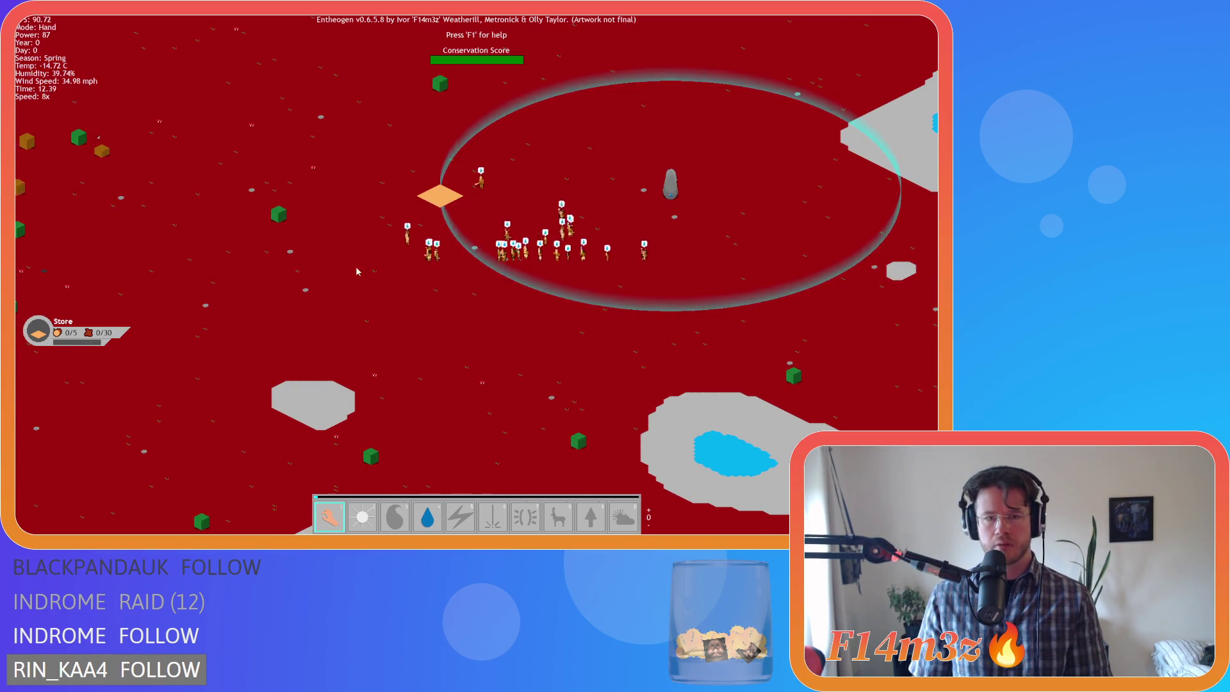
left_click_drag(287, 318, 692, 300)
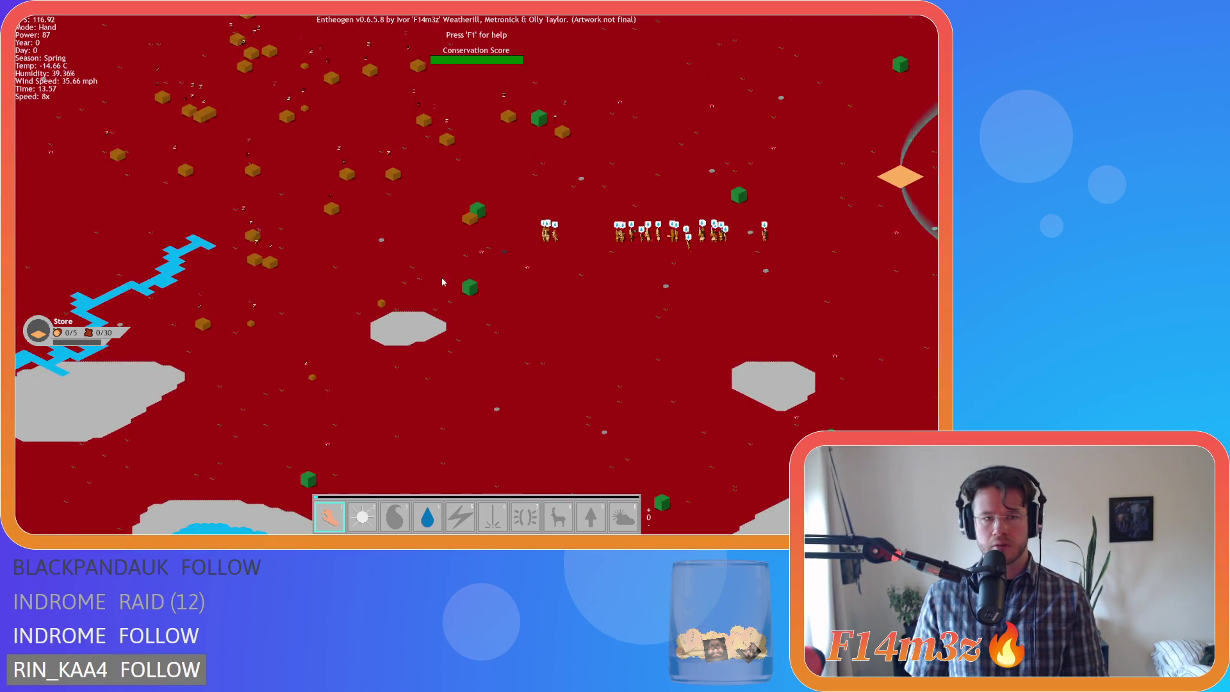
- Return the game speed to 1x and pan the camera across the island past the rock
key("minus")
key("minus")
key("minus")
left_click_drag(398, 262, 594, 282)
scroll(563, 292, "up", 5)
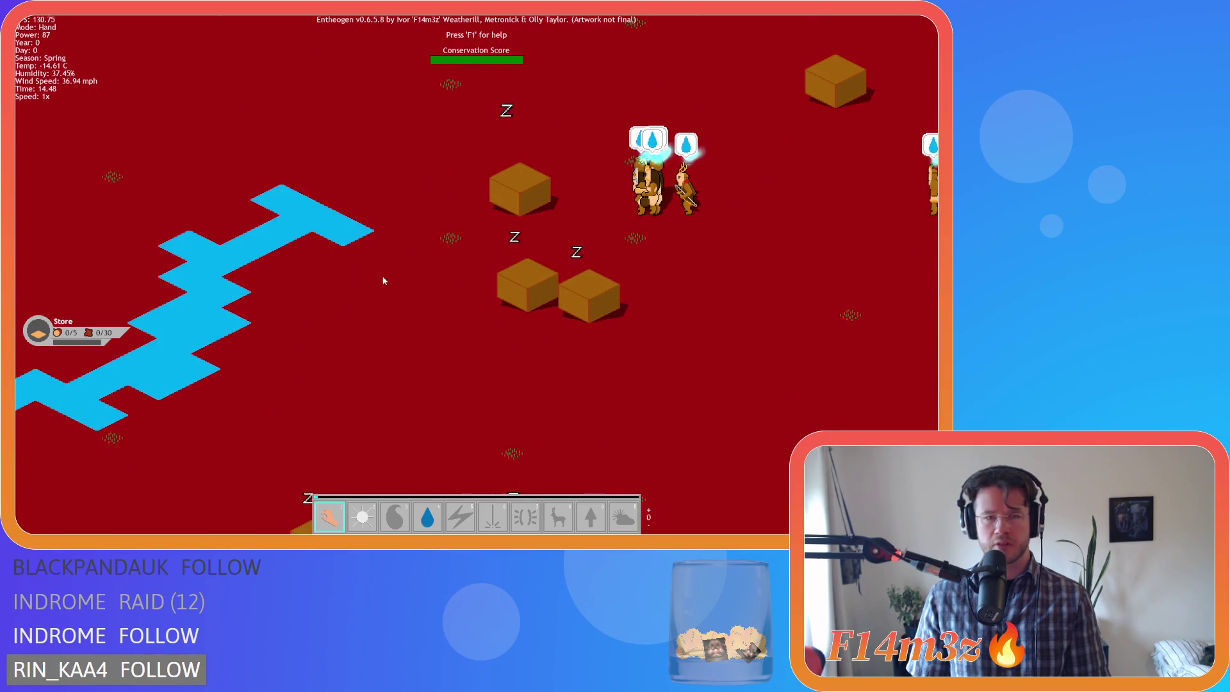
left_click_drag(380, 271, 501, 332)
scroll(498, 327, "down", 5)
scroll(500, 331, "up", 3)
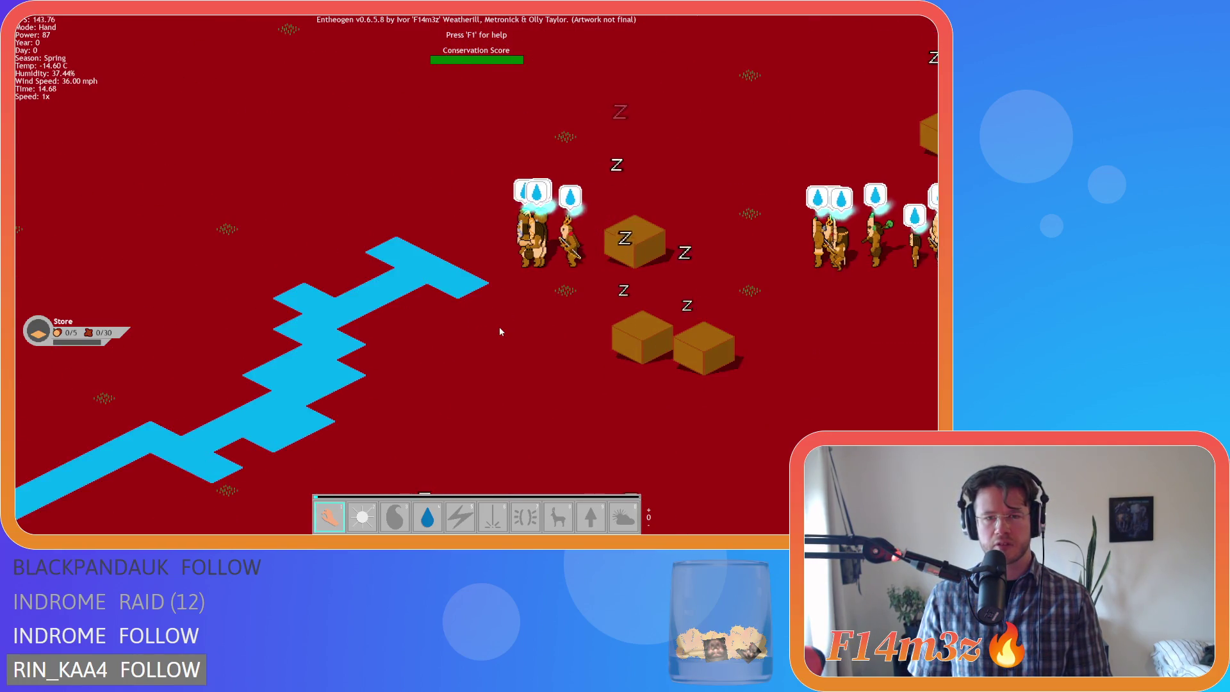
key("w")
key("d")
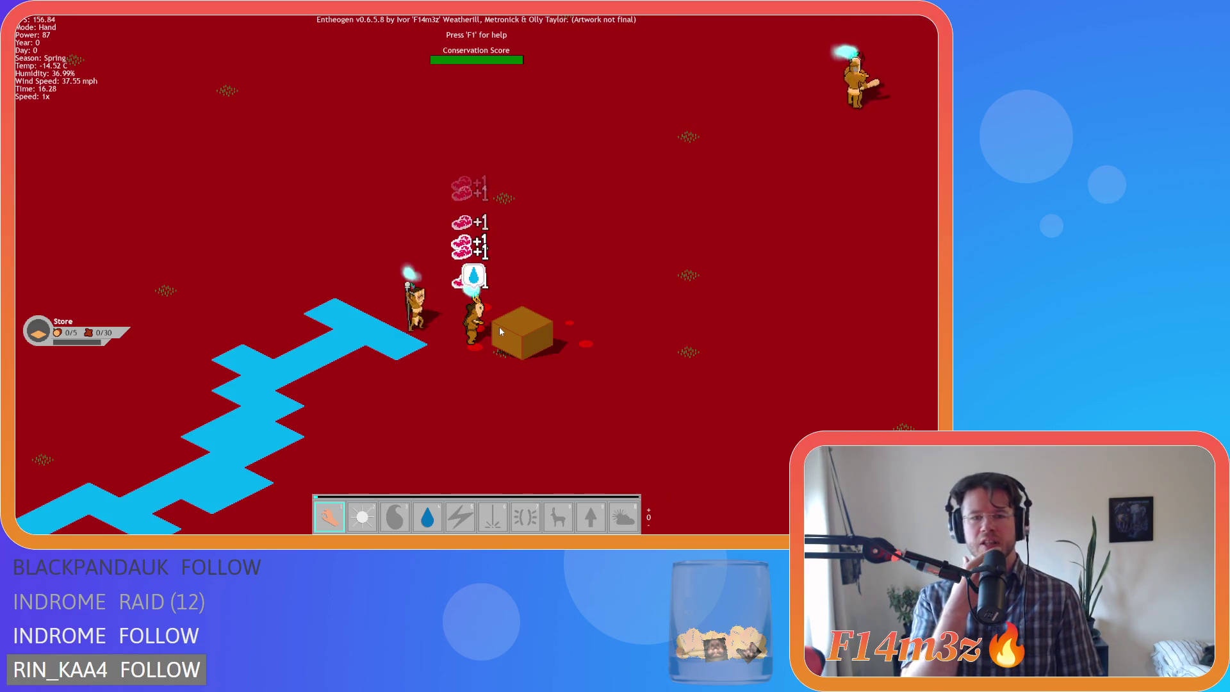
key("d")
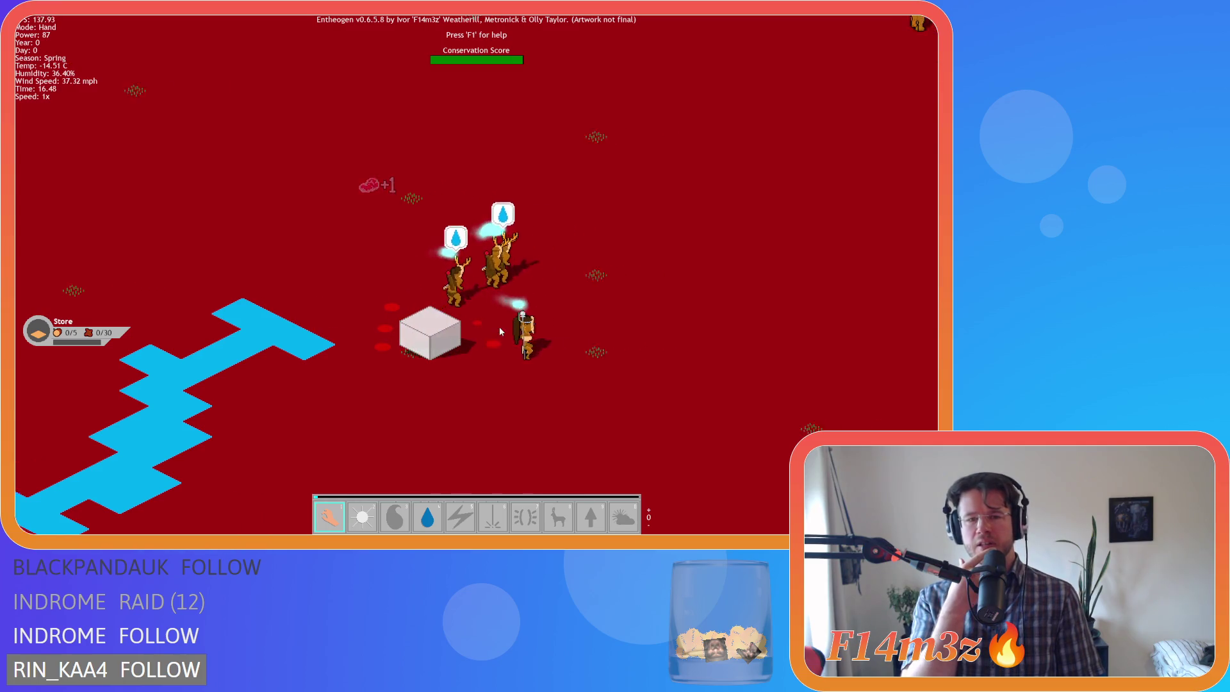
key("d")
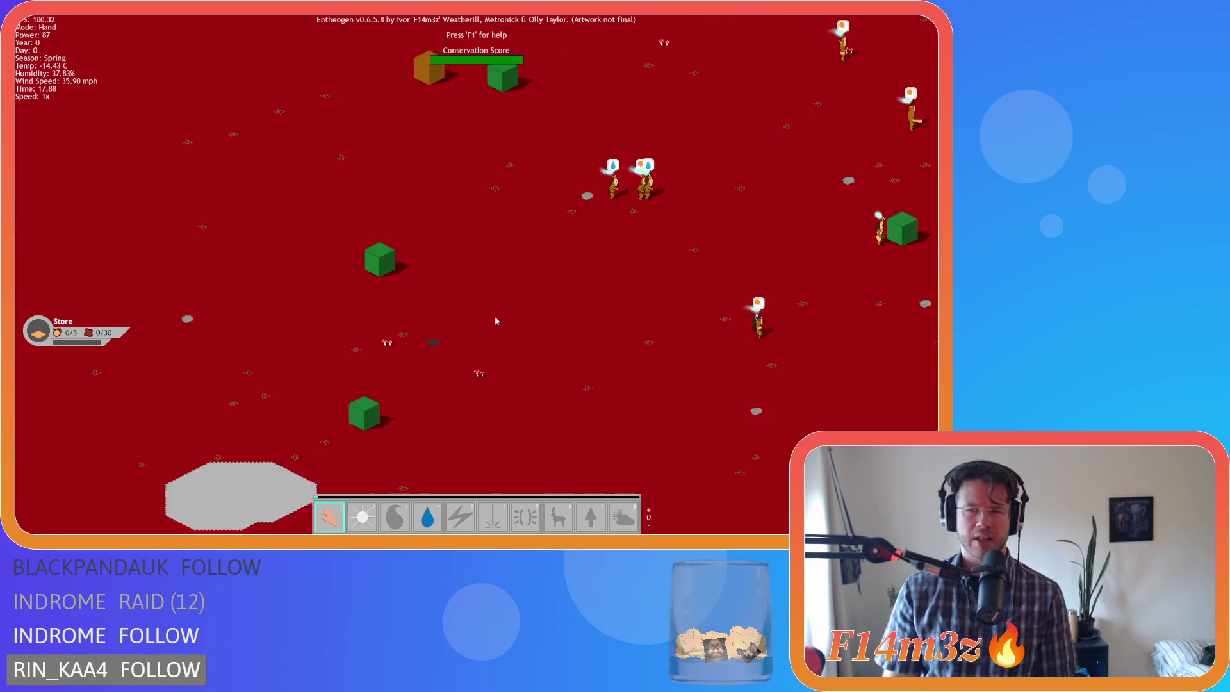
key("d")
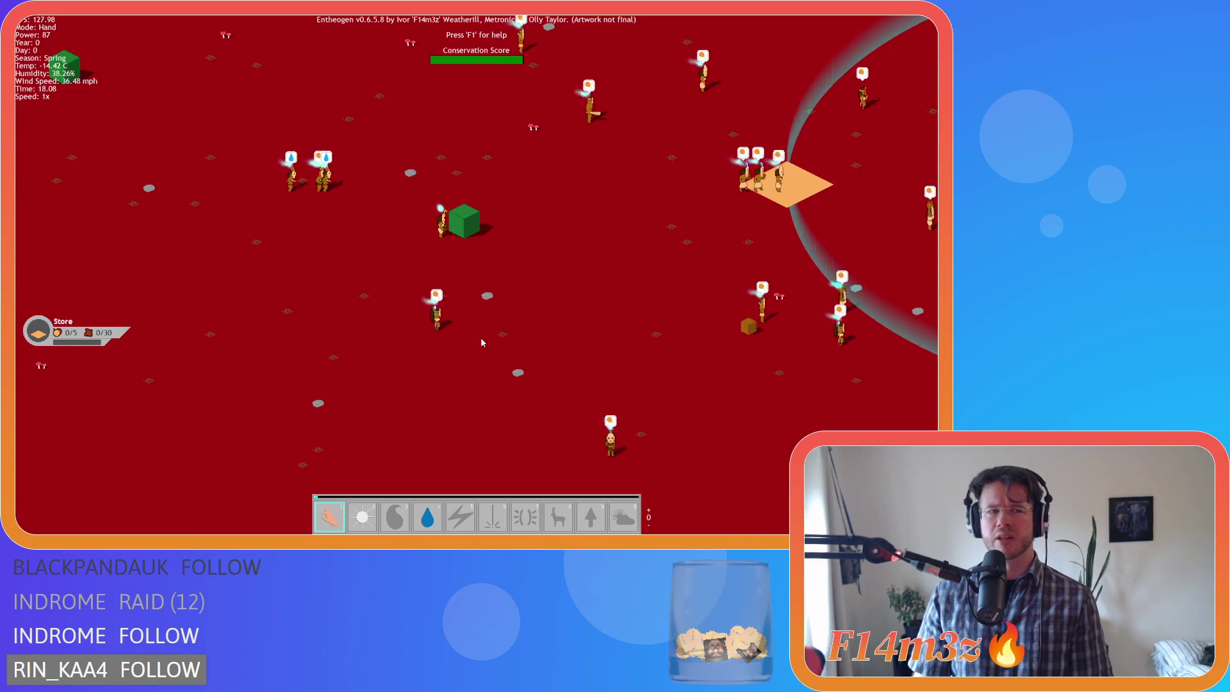
key("d")
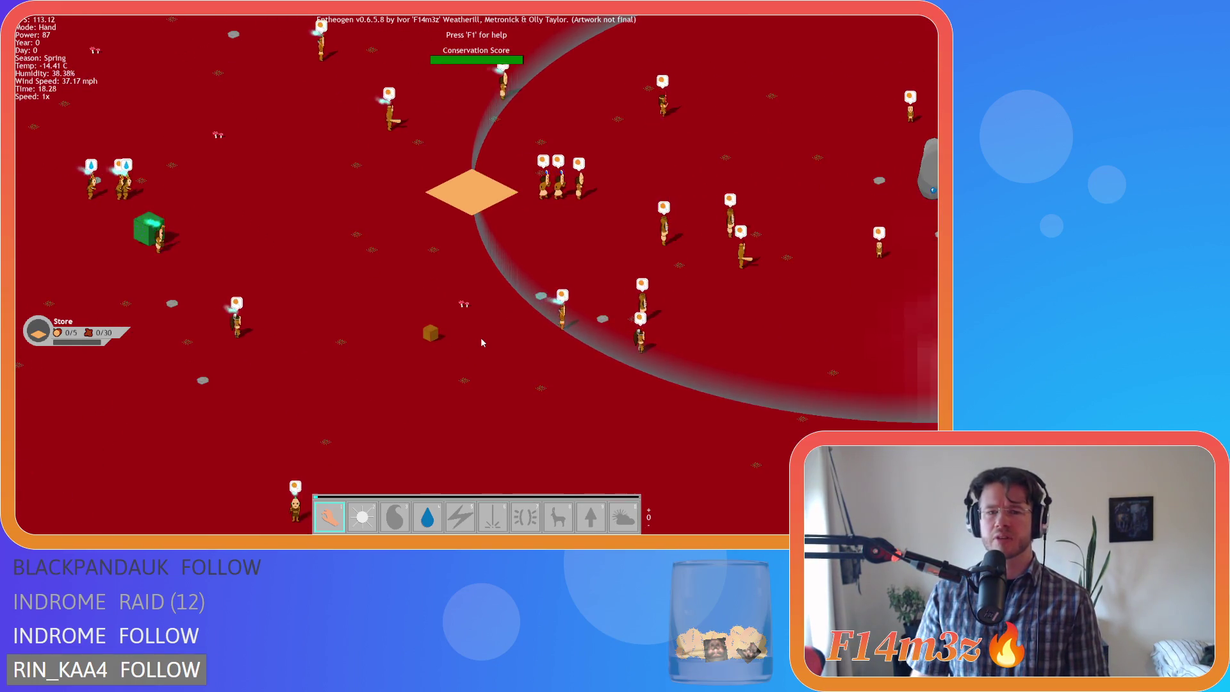
key("d")
key("a")
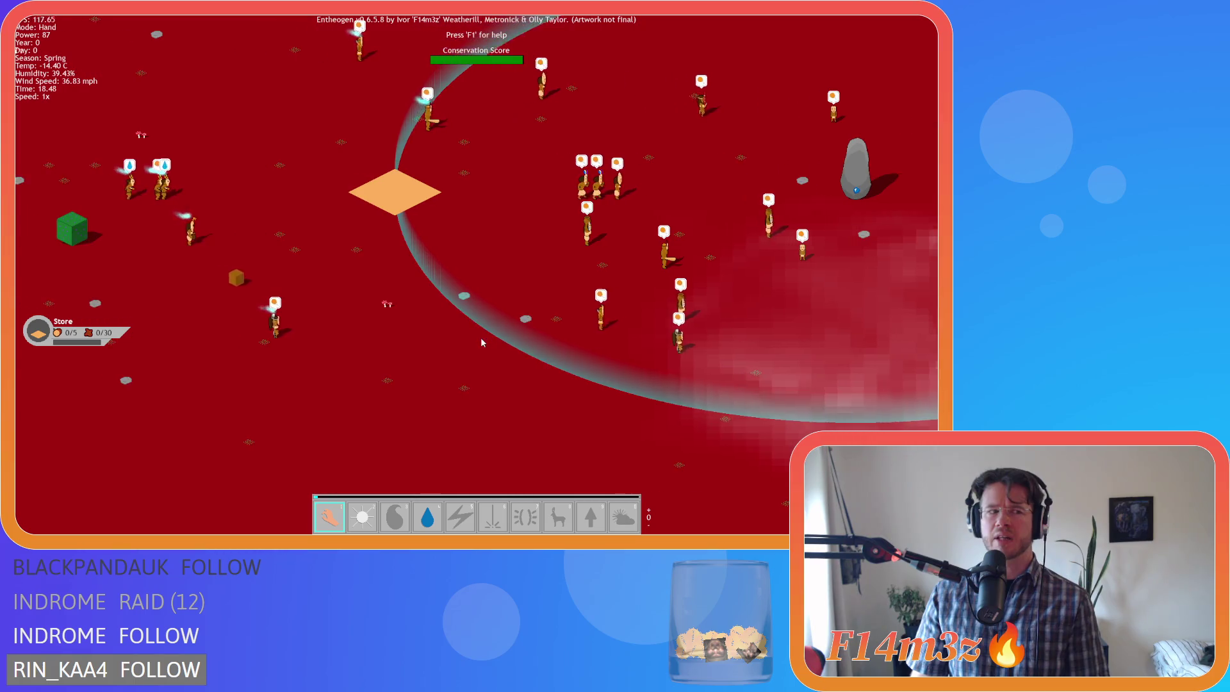
key("d")
key("w")
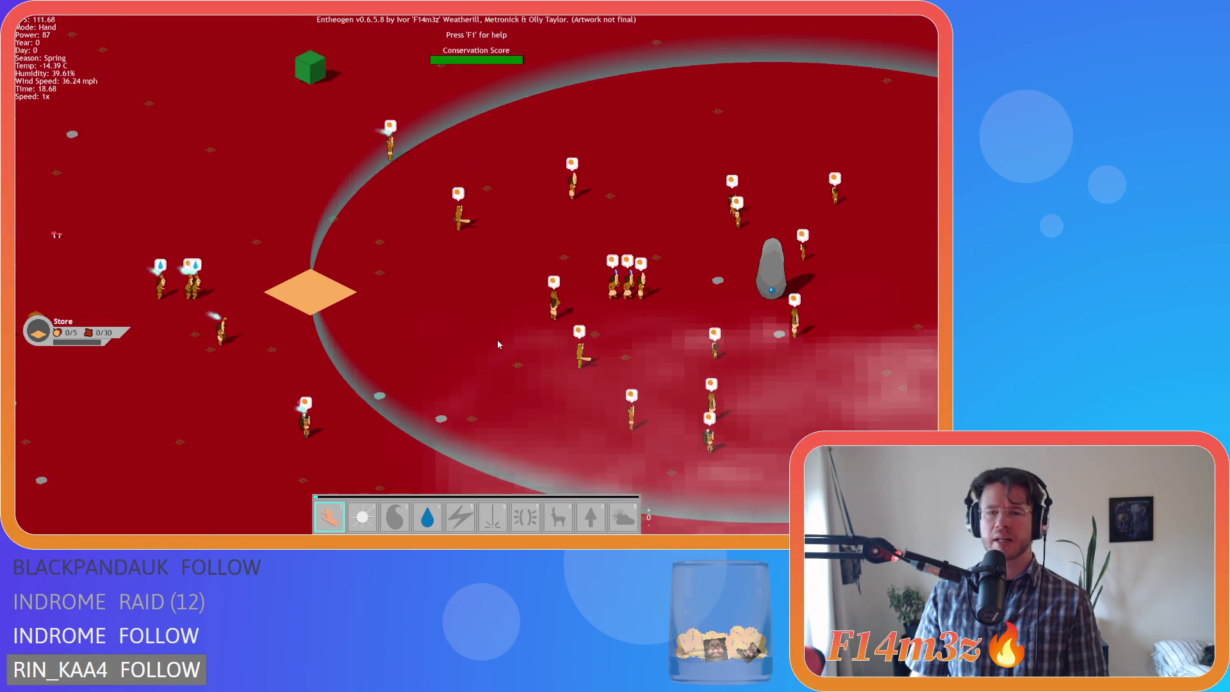
key("w")
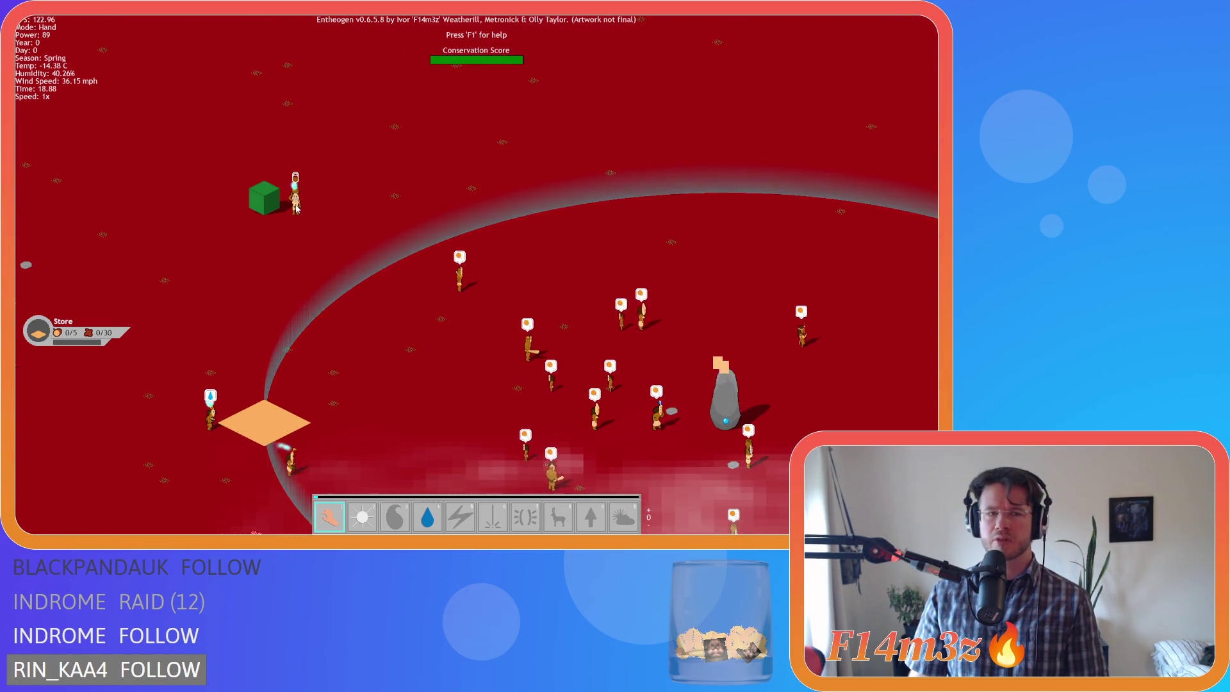
scroll(296, 206, "up", 3)
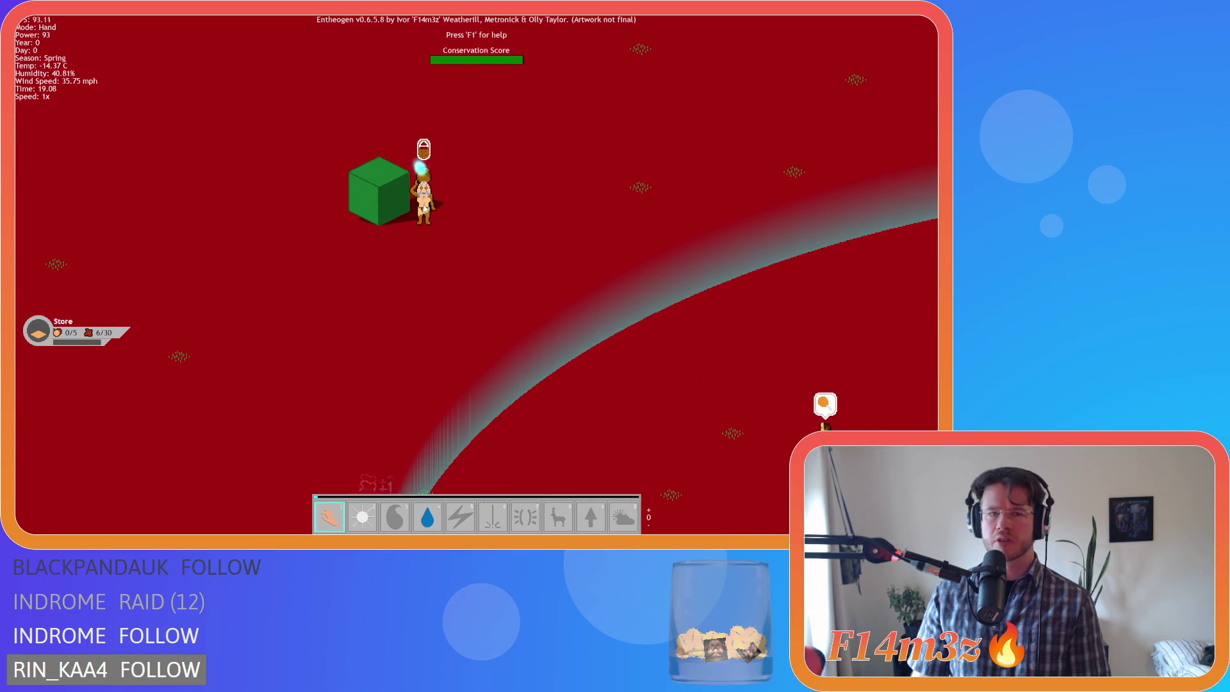
- Carry the held villager away from the green cube, zooming around the standing rock
mouse_move(424, 208)
left_mouse_down()
mouse_move(325, 217)
mouse_move(629, 327)
left_mouse_up()
scroll(325, 217, "down", 3)
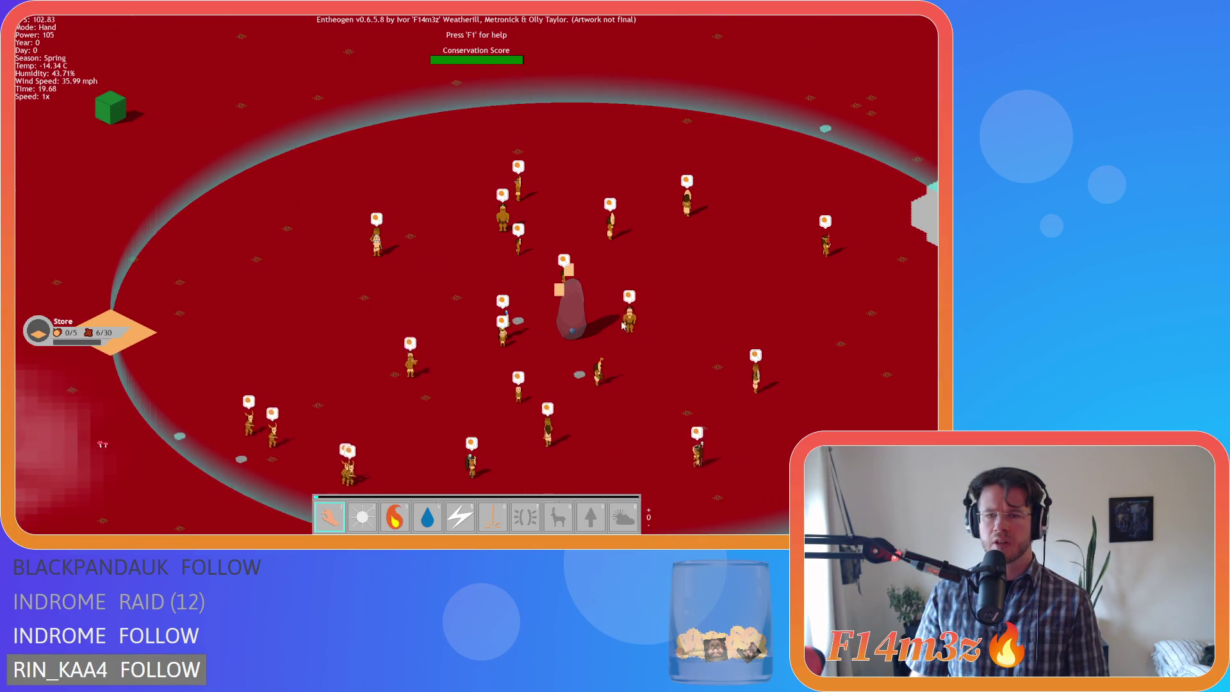
scroll(600, 318, "up", 3)
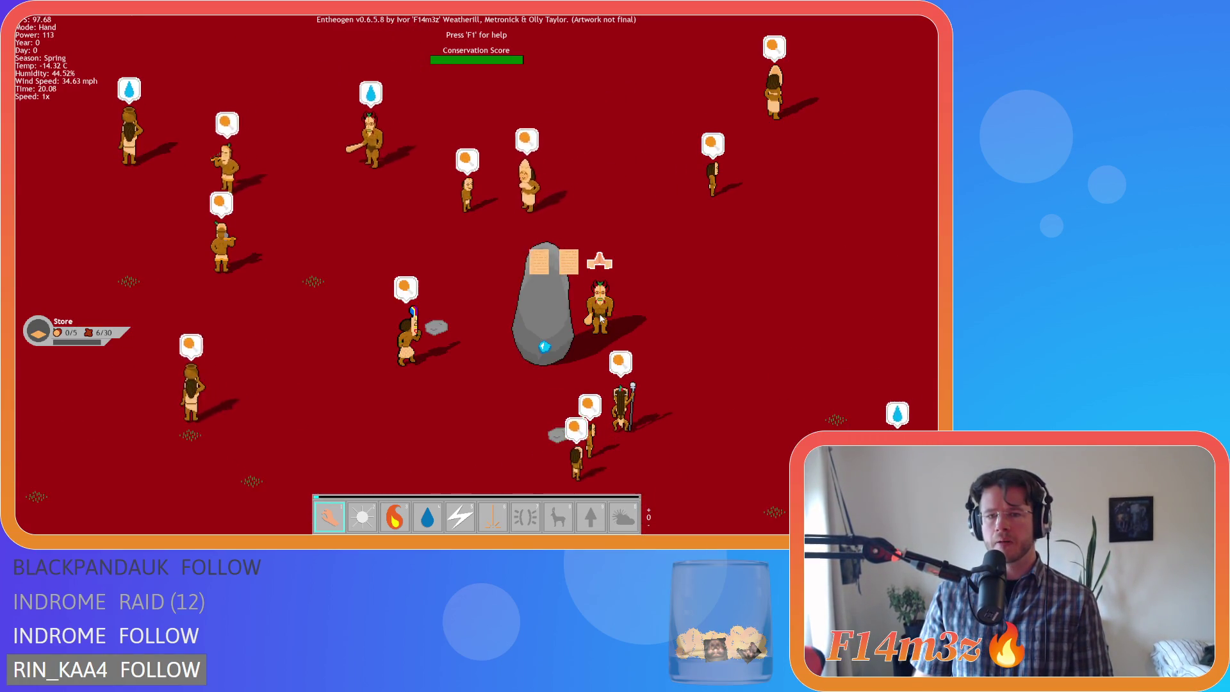
scroll(601, 318, "down", 5)
scroll(647, 316, "up", 5)
- Carry the villager to the lakeside to fish, then pan along the row of villagers
mouse_move(646, 315)
left_mouse_down()
mouse_move(595, 333)
mouse_move(585, 272)
mouse_move(599, 280)
mouse_move(605, 257)
left_mouse_up()
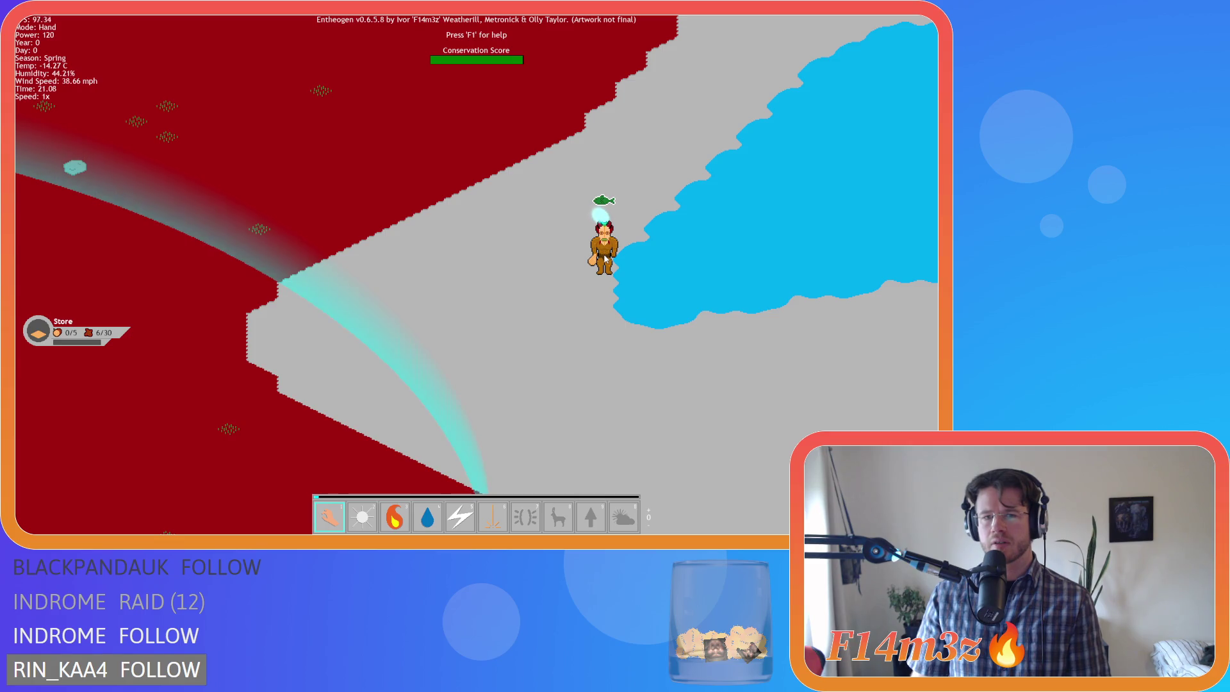
mouse_move(605, 258)
left_mouse_down()
mouse_move(490, 269)
mouse_move(472, 284)
left_mouse_up()
key("d")
key("a")
key("a")
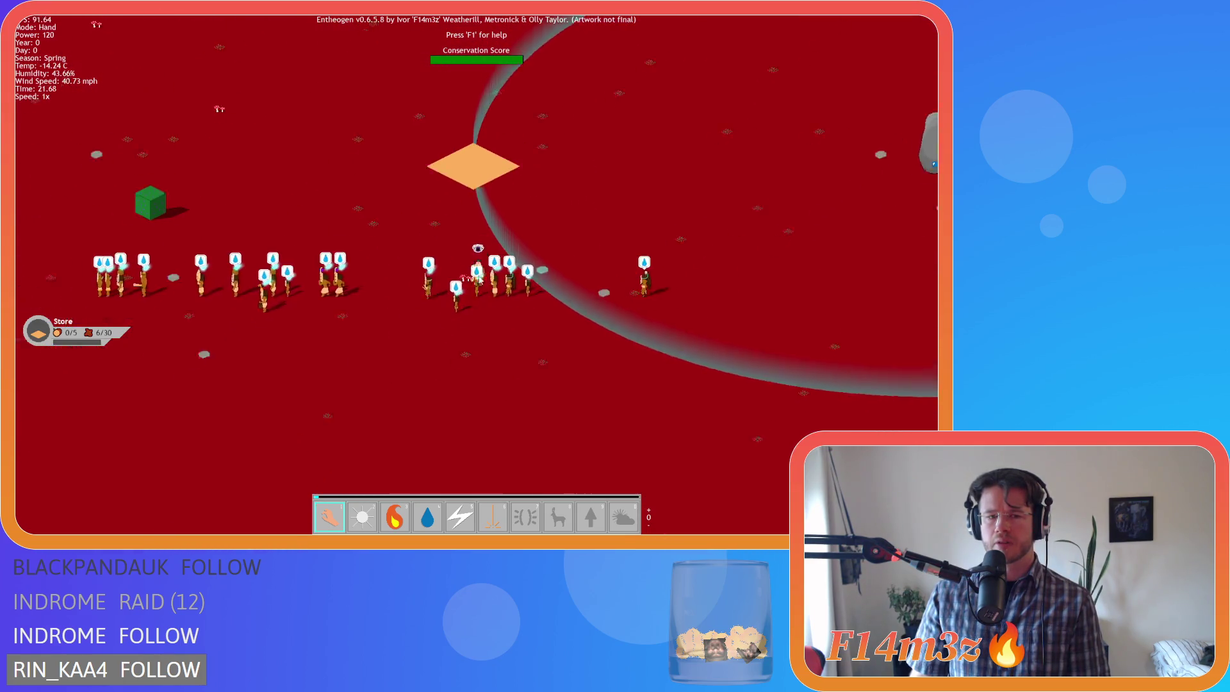
key("a")
key("a")
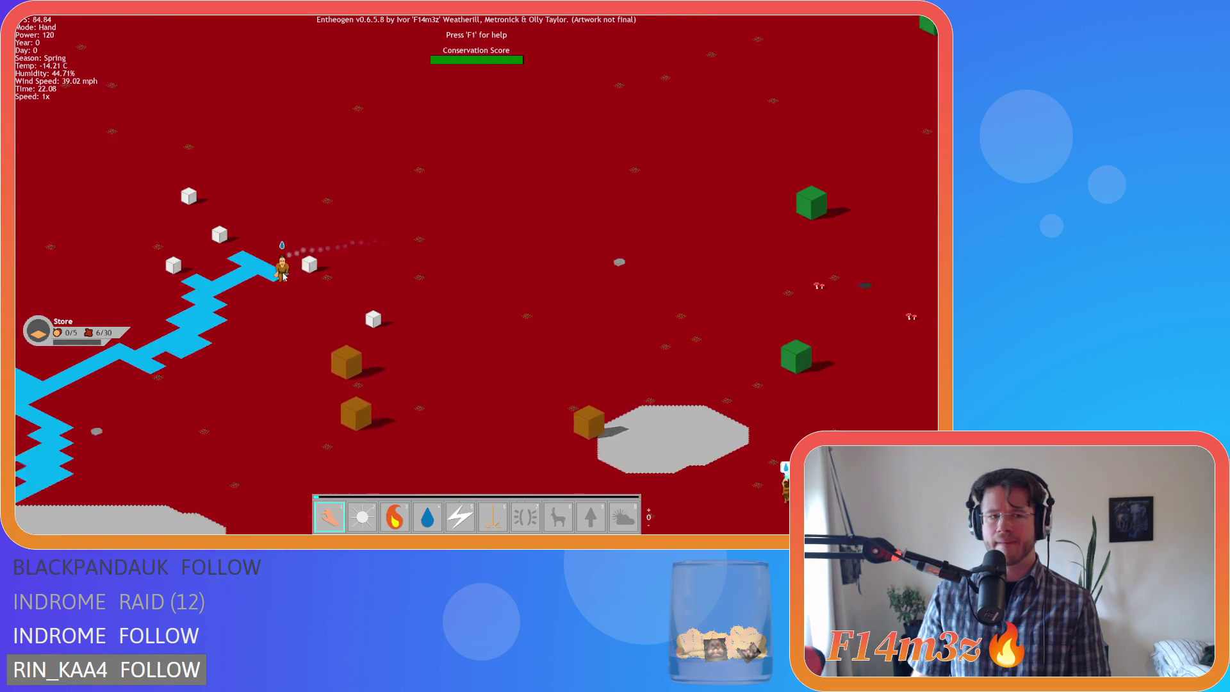
scroll(301, 263, "up", 3)
key("d")
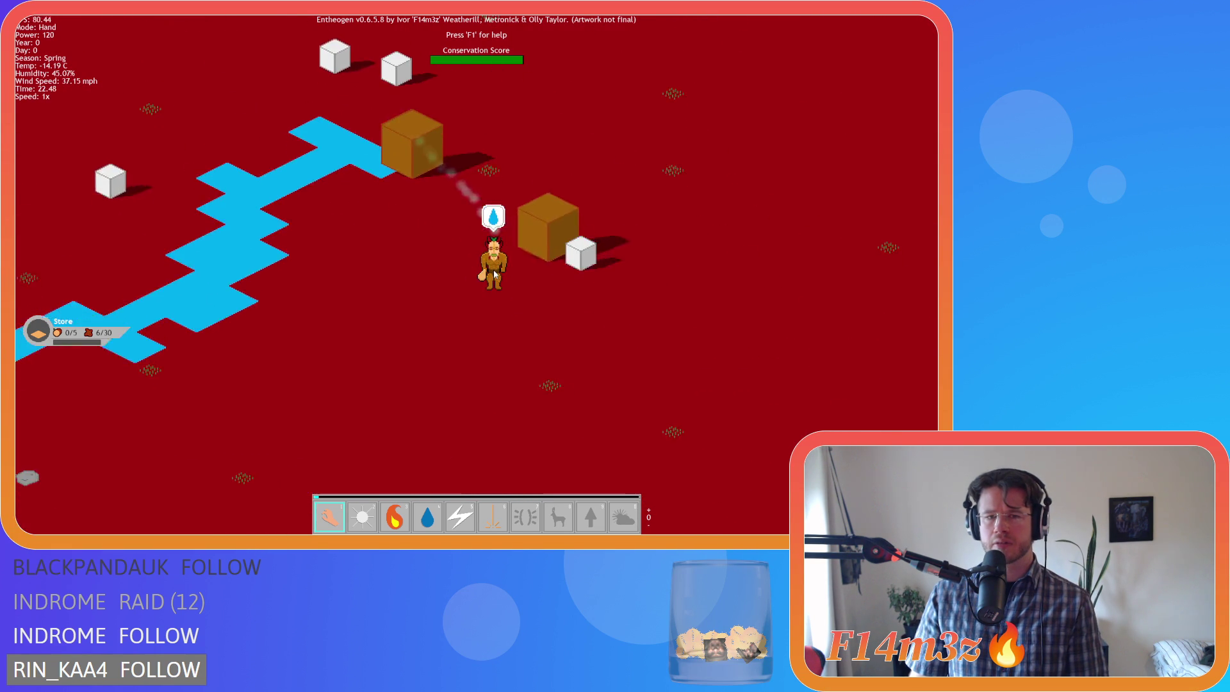
scroll(550, 247, "down", 5)
key("s")
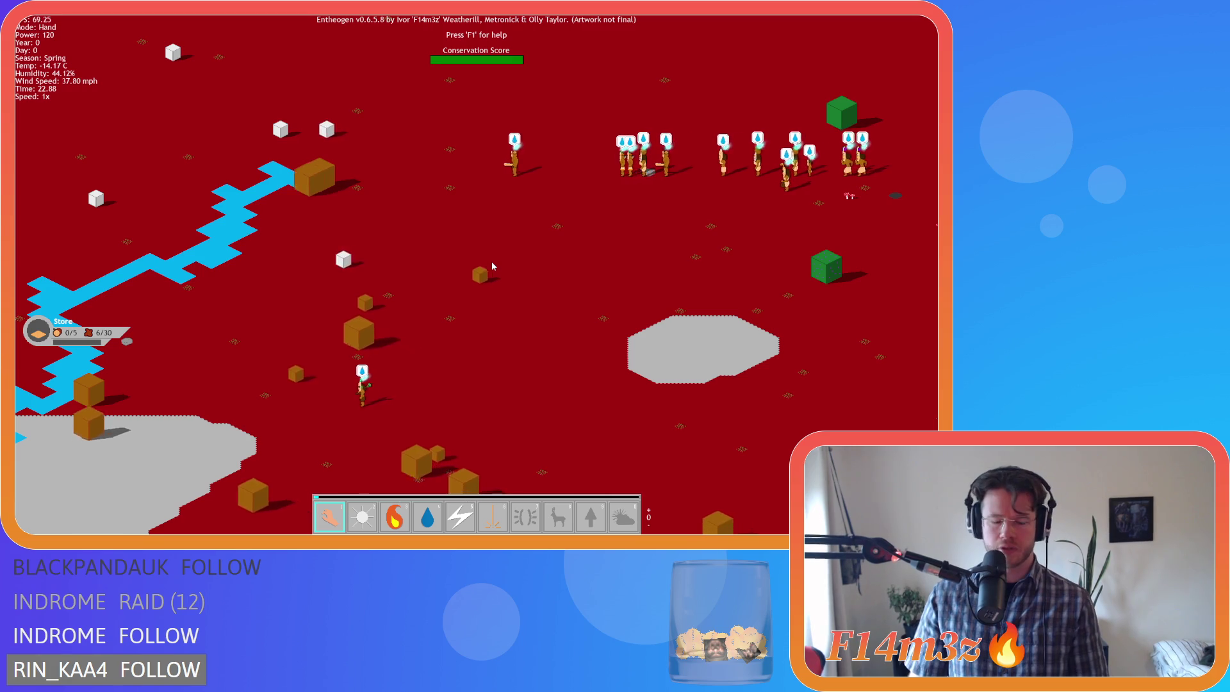
- Quit the game to the main menu and exit so its window closes
key("Escape")
left_click(488, 267)
left_click(476, 317)
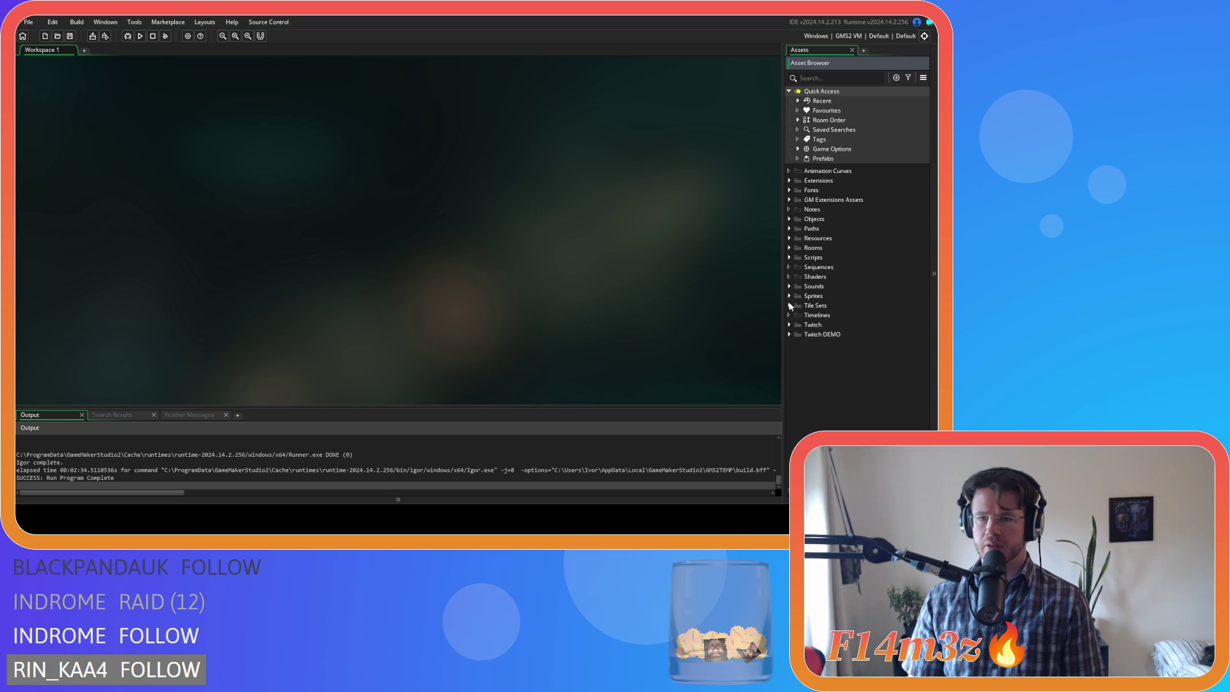
- Expand Sprites > UI > Icons > Items > White in the Asset Browser
left_click(788, 296)
scroll(796, 428, "down", 4)
left_click(806, 361)
scroll(810, 361, "down", 1)
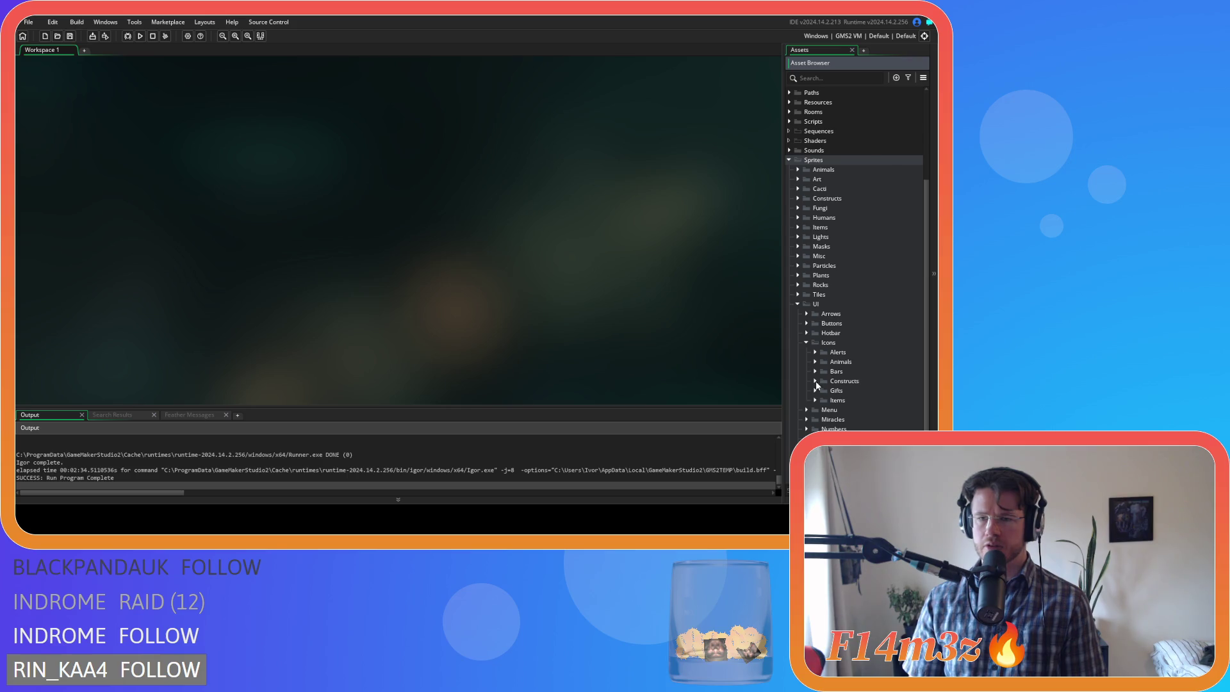
scroll(816, 384, "down", 2)
scroll(816, 359, "up", 3)
scroll(815, 331, "down", 3)
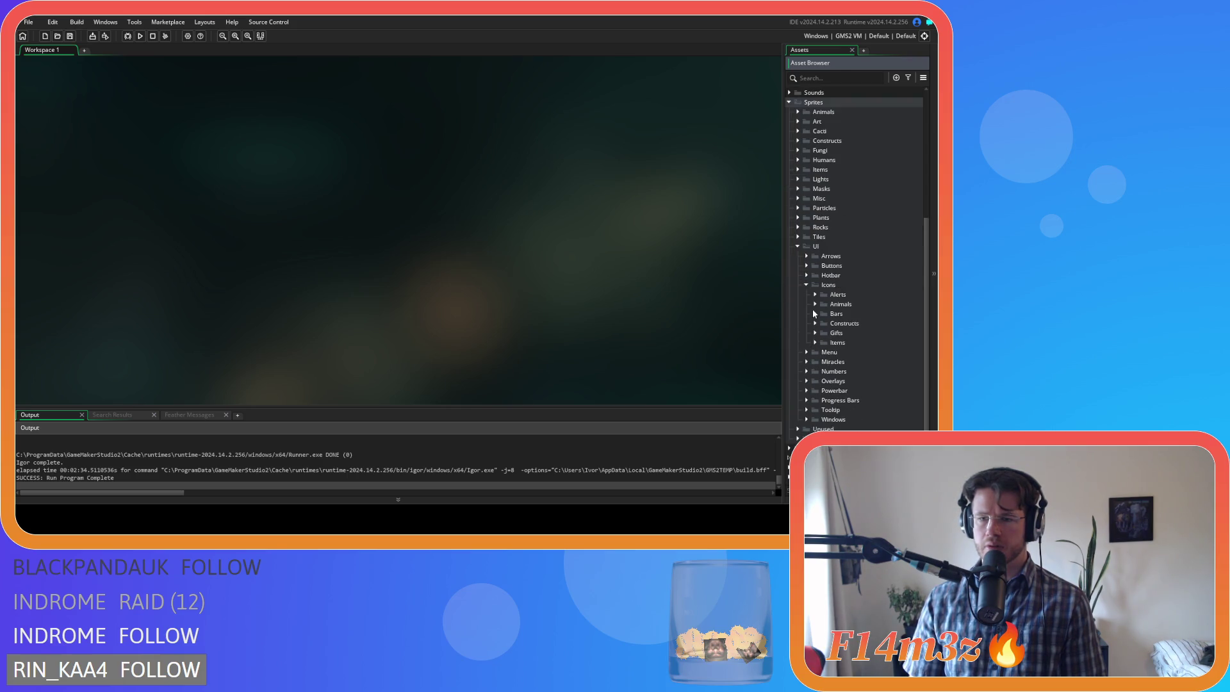
left_click(816, 342)
scroll(815, 341, "down", 1)
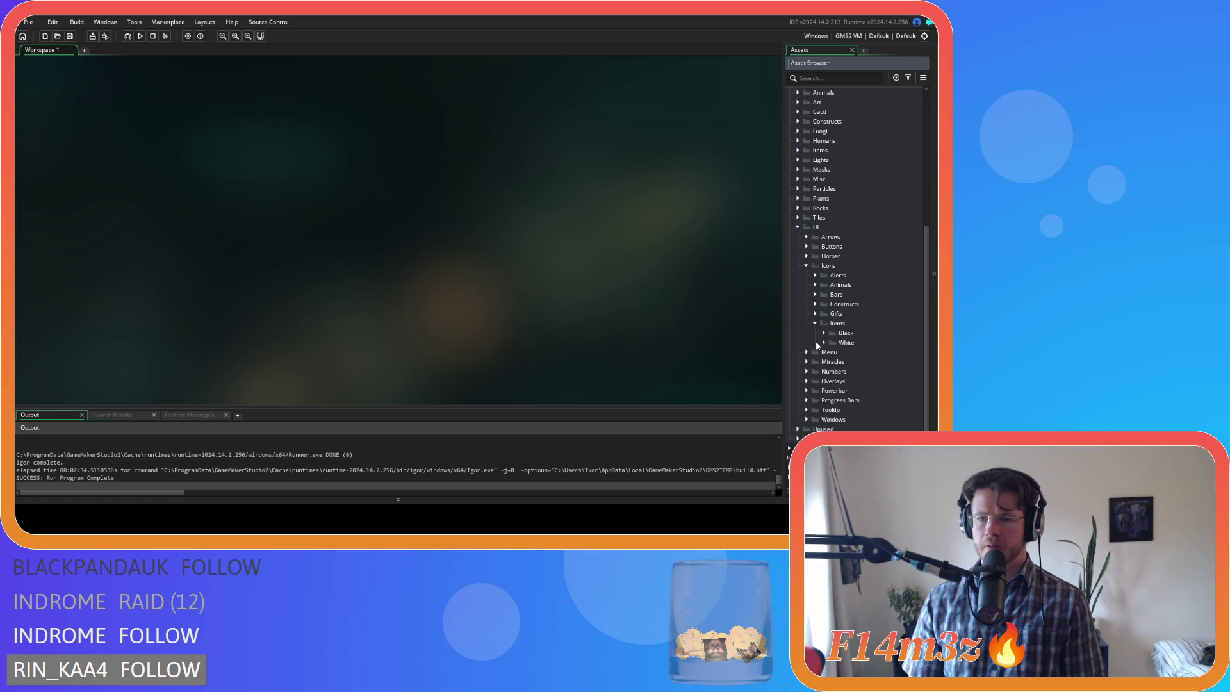
left_click(825, 342)
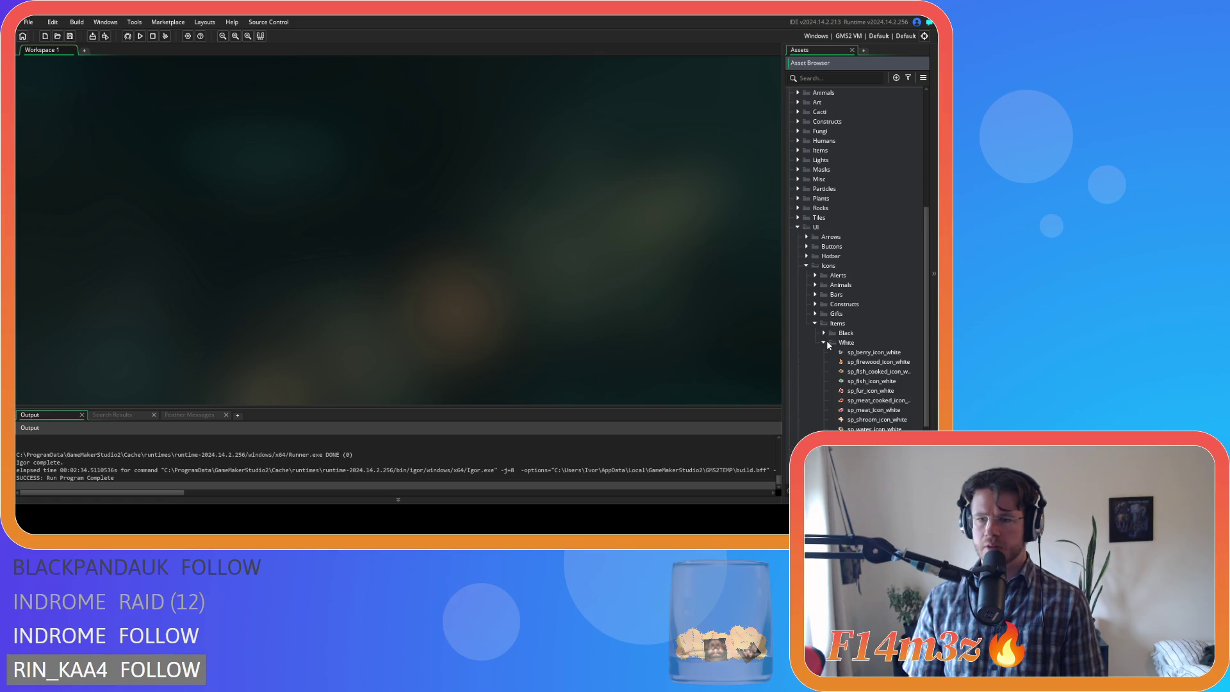
- Look over sp_fish_icon_white, close it, and expand the Gifts icon folder
double_click(871, 381)
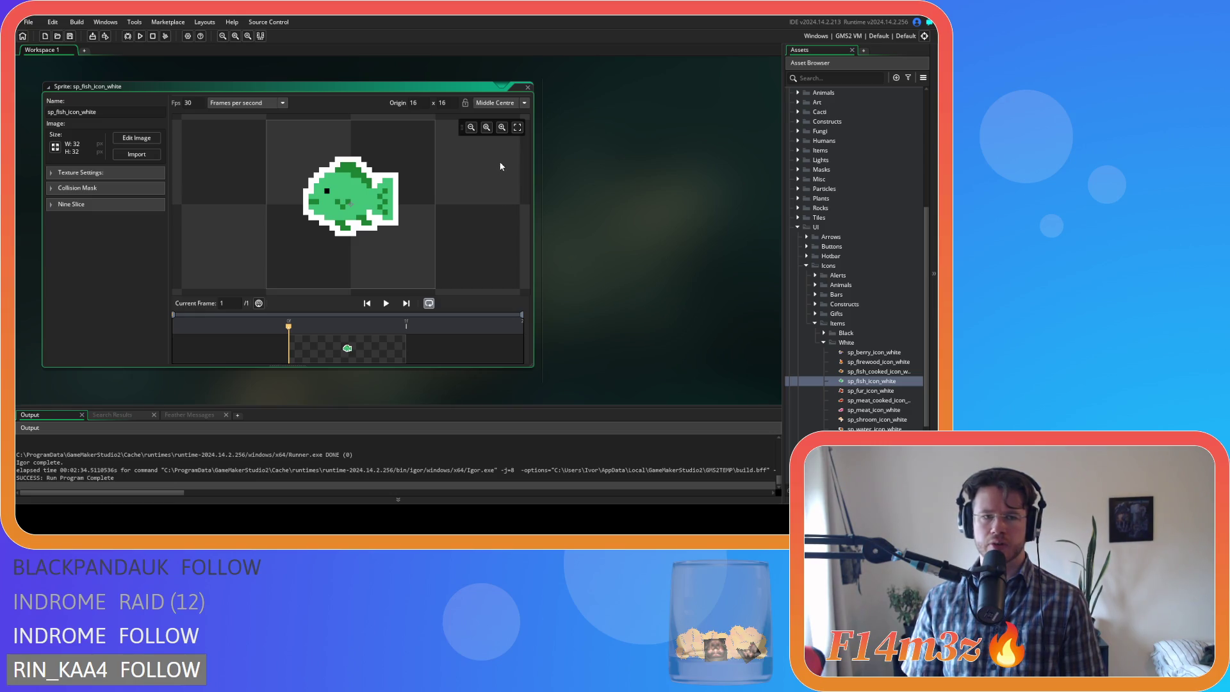
left_click(527, 88)
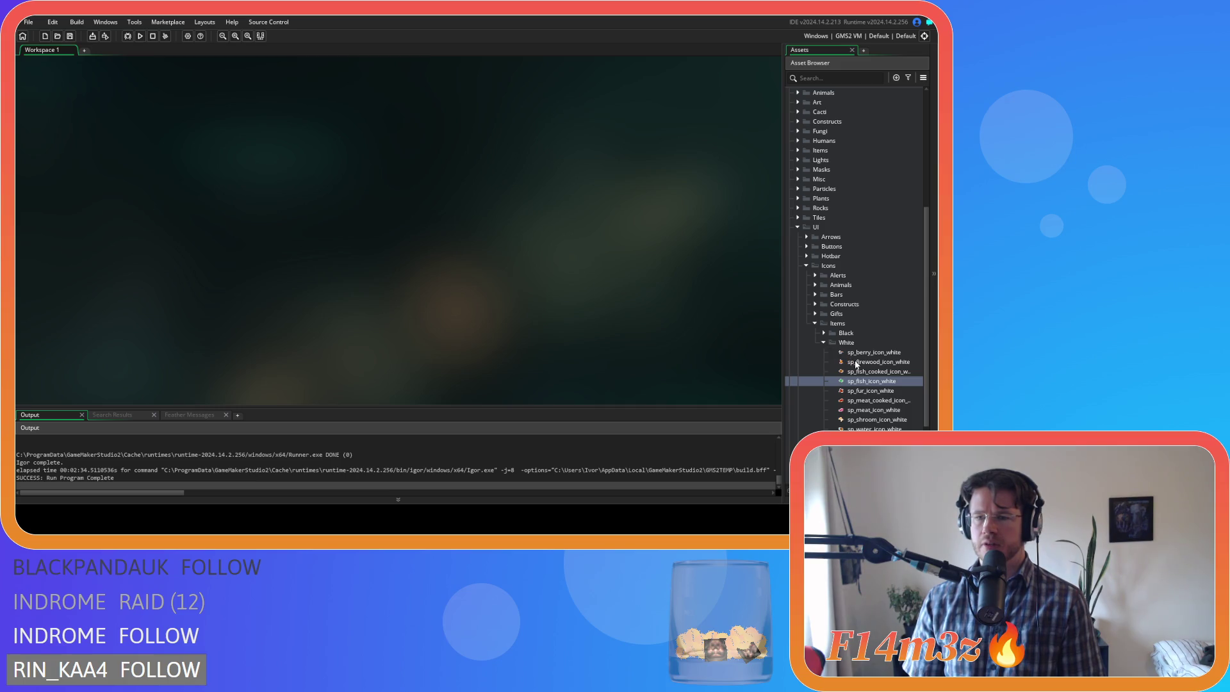
left_click(814, 314)
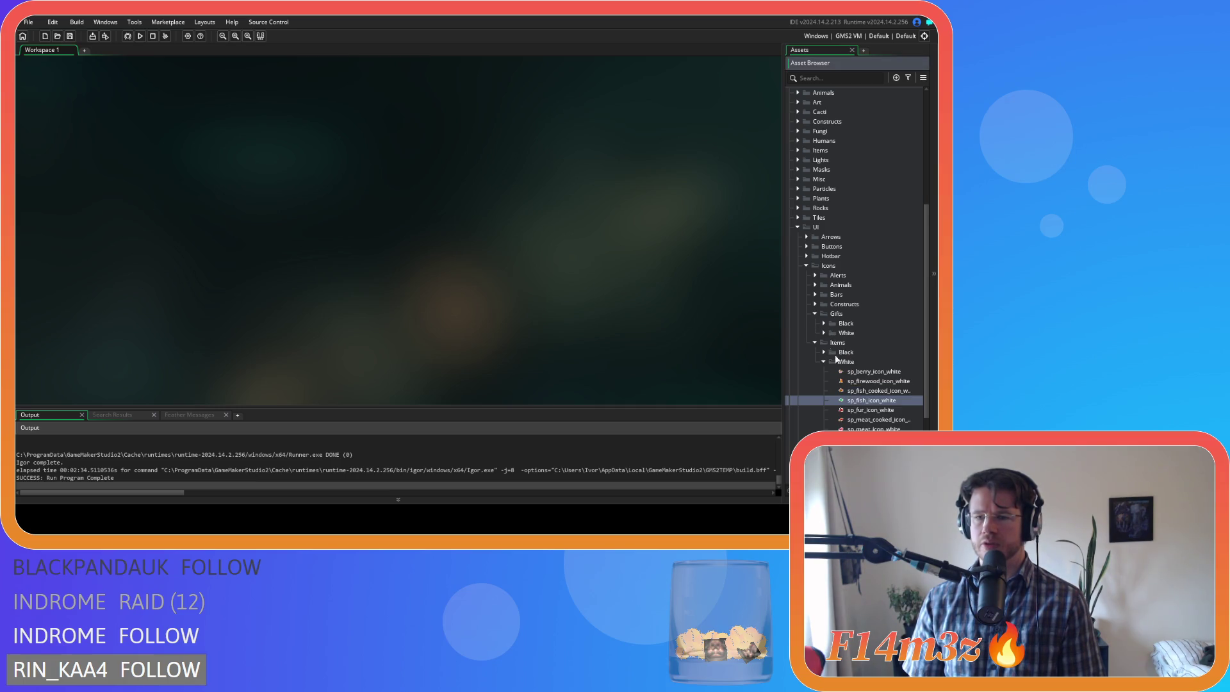
- Open sp_fisher_icon_white, then copy the whole sp_fish_icon_white image as a brush
left_click(823, 333)
scroll(823, 334, "down", 1)
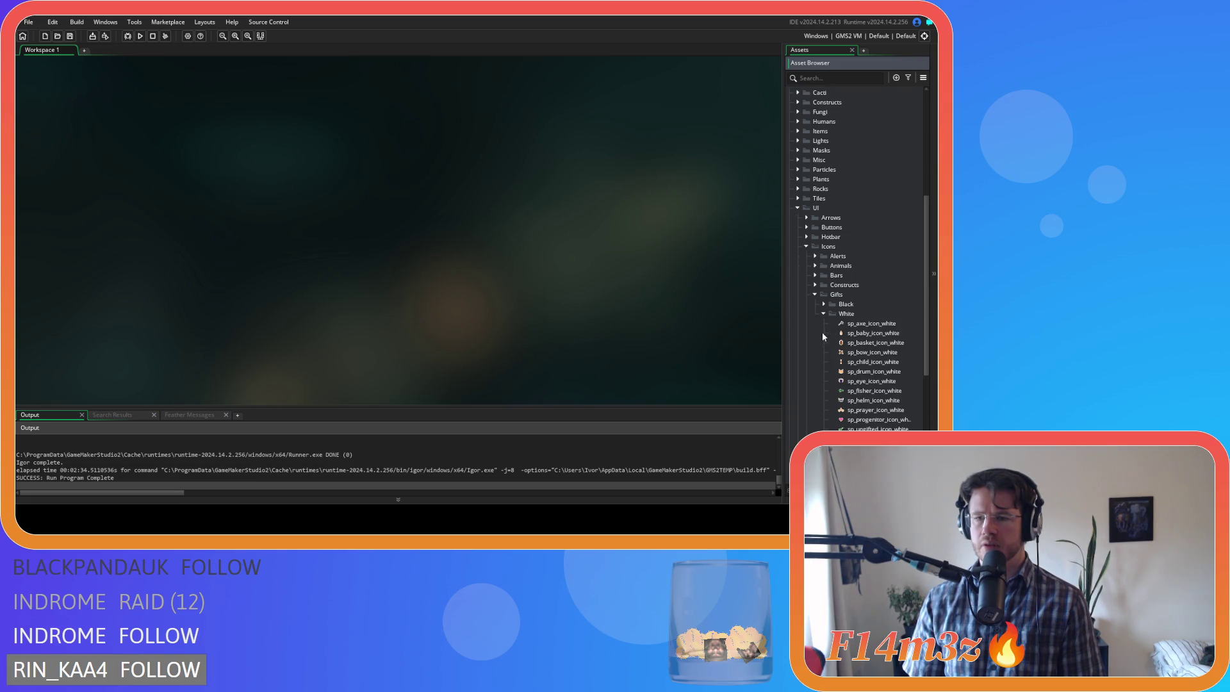
double_click(862, 392)
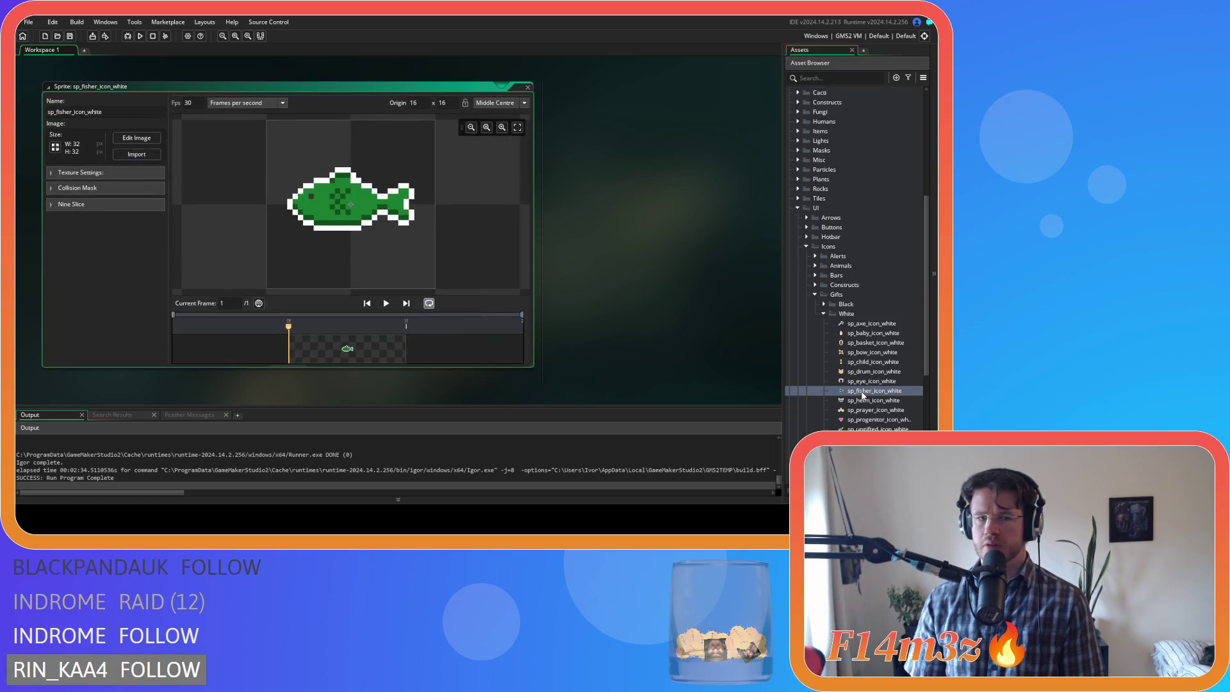
scroll(869, 420, "down", 5)
double_click(859, 305)
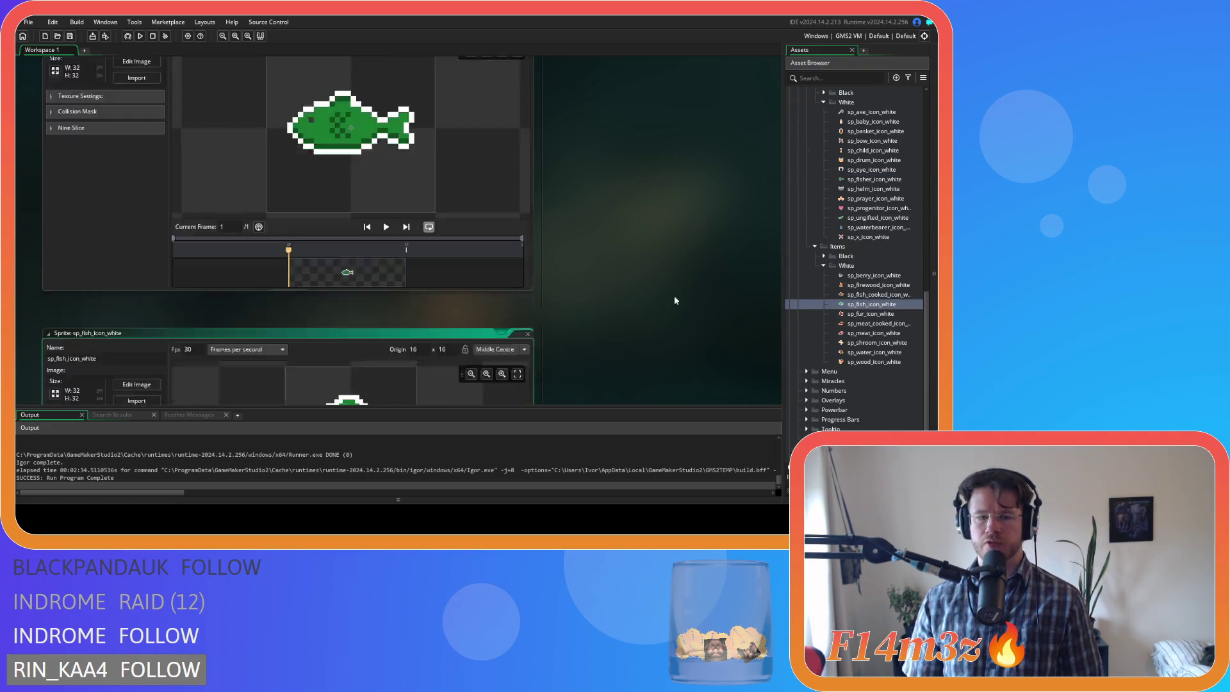
left_click(136, 138)
key("ctrl+c")
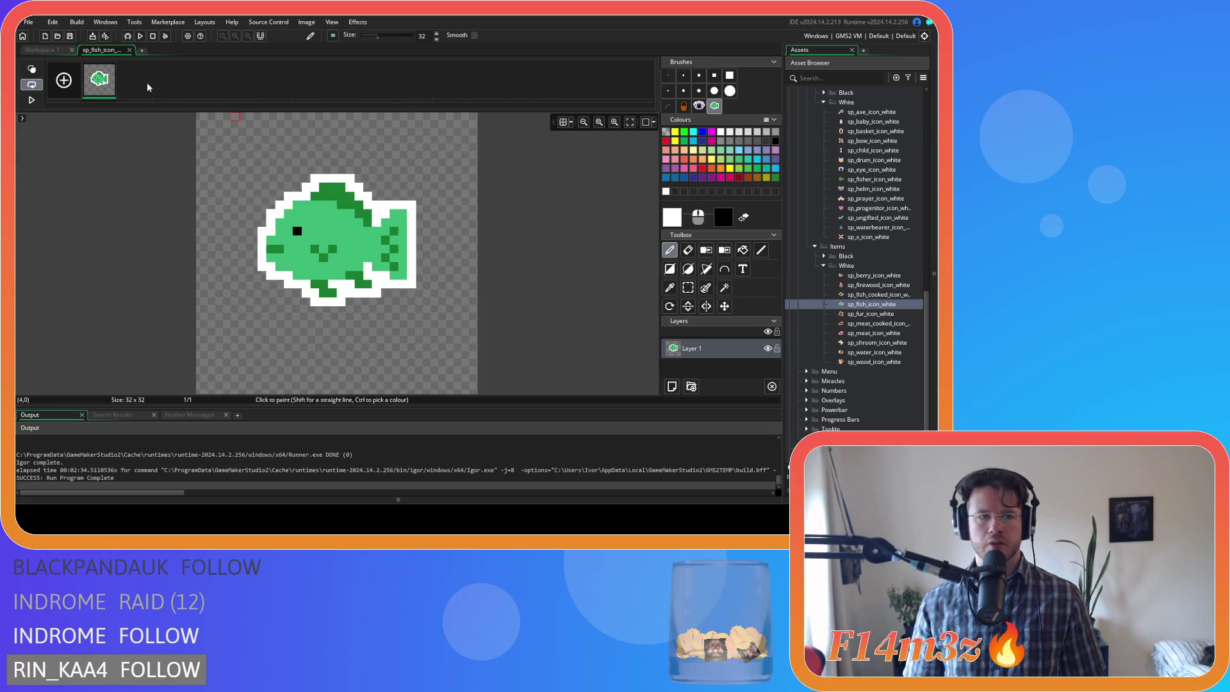
left_click(130, 50)
- Clear the sp_fisher_icon_white canvas and stamp the fish brush onto it
scroll(609, 229, "up", 5)
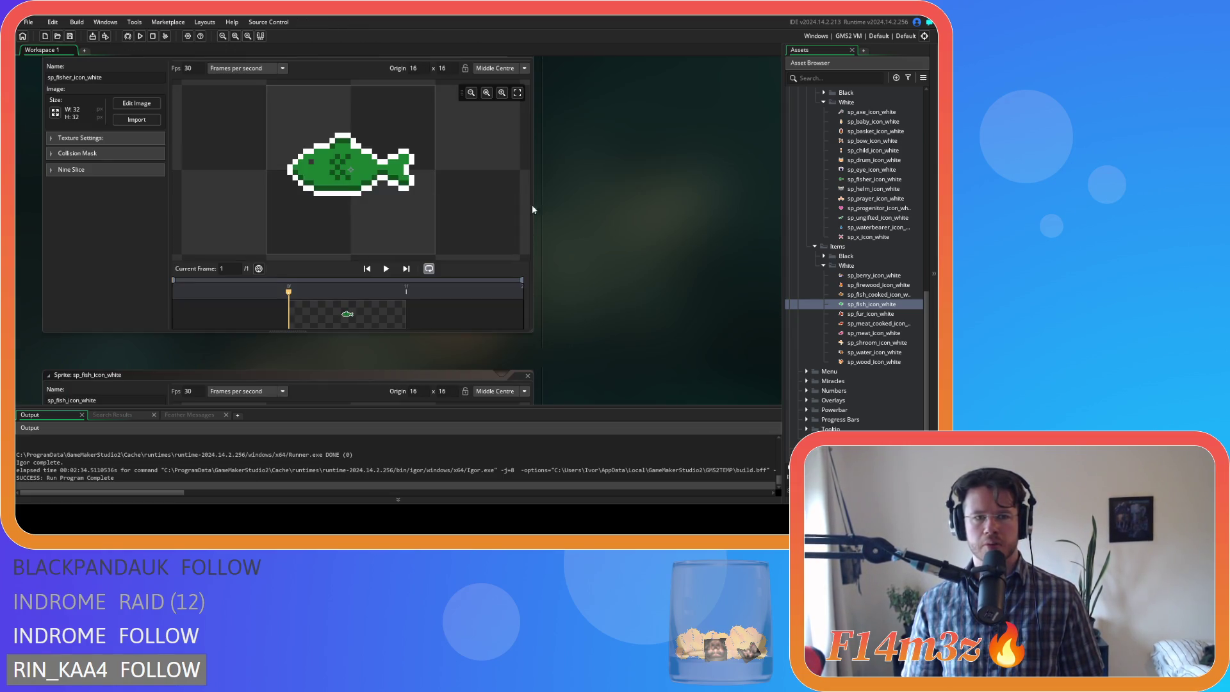
left_click(147, 101)
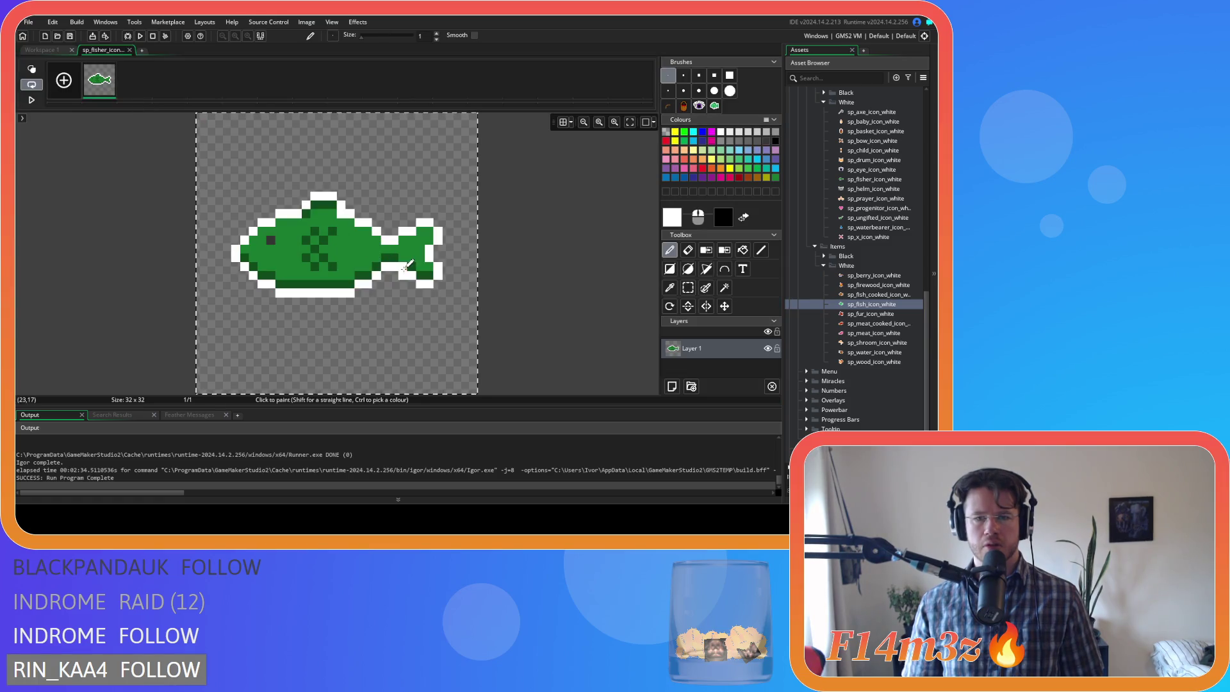
key("Delete")
left_click(563, 121)
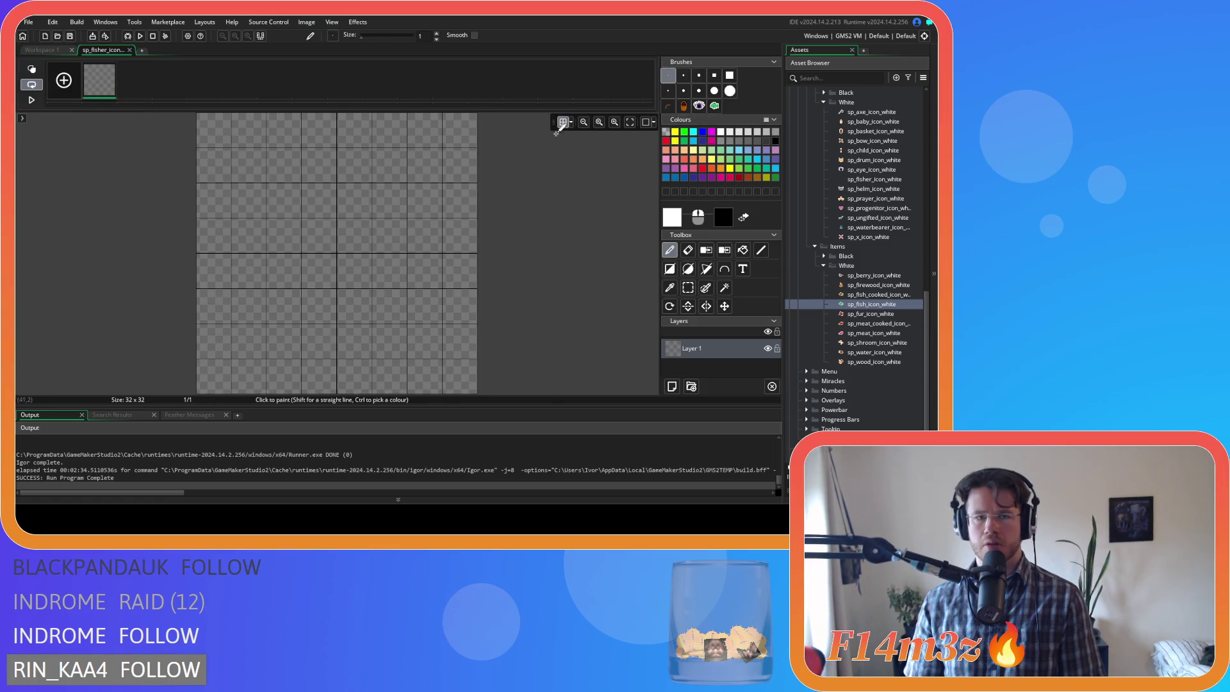
left_click(714, 106)
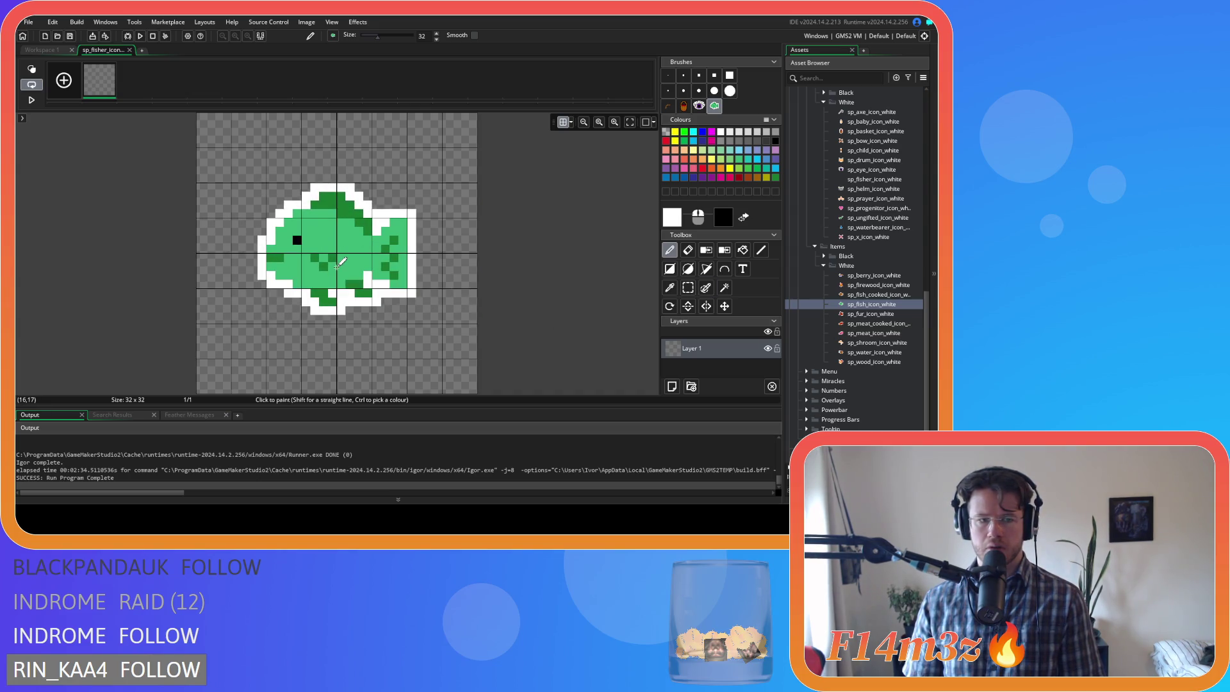
left_click(337, 265)
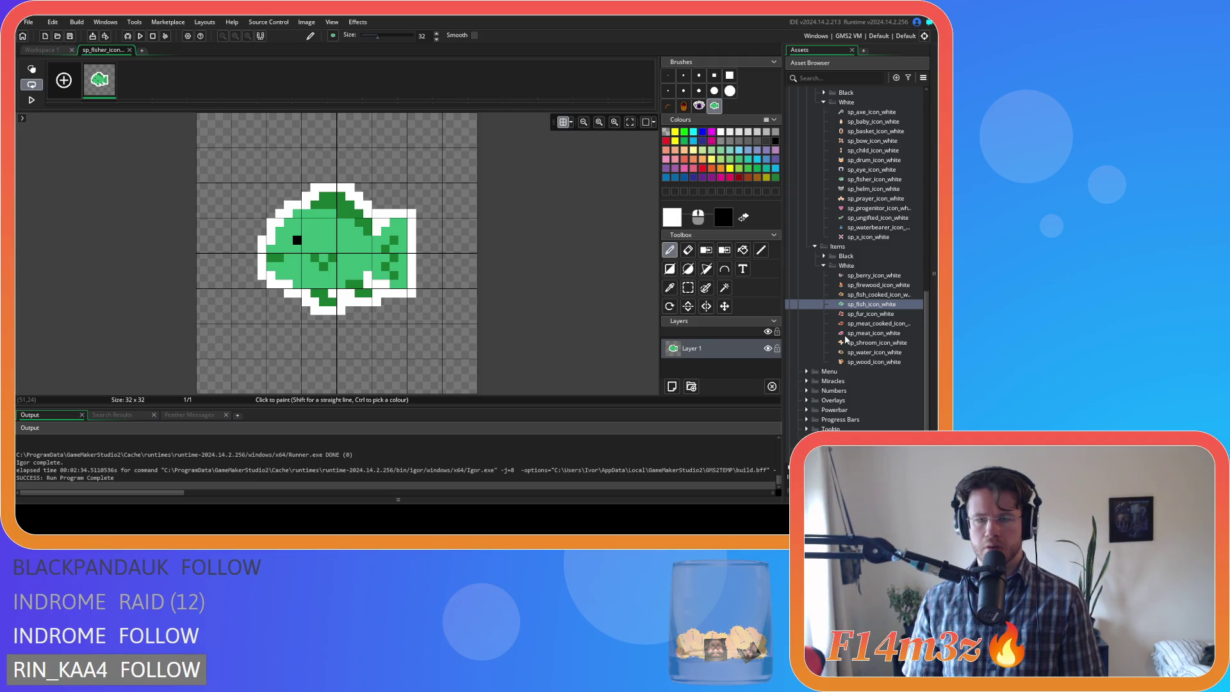
scroll(884, 324, "down", 1)
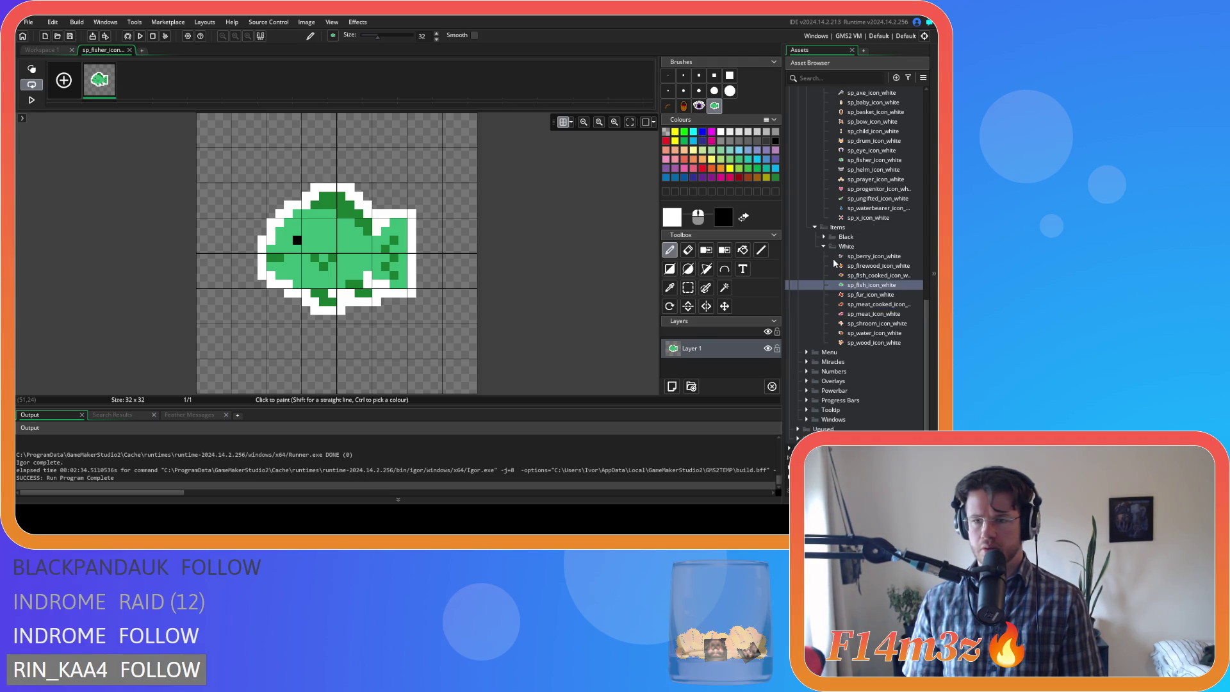
scroll(836, 268, "up", 1)
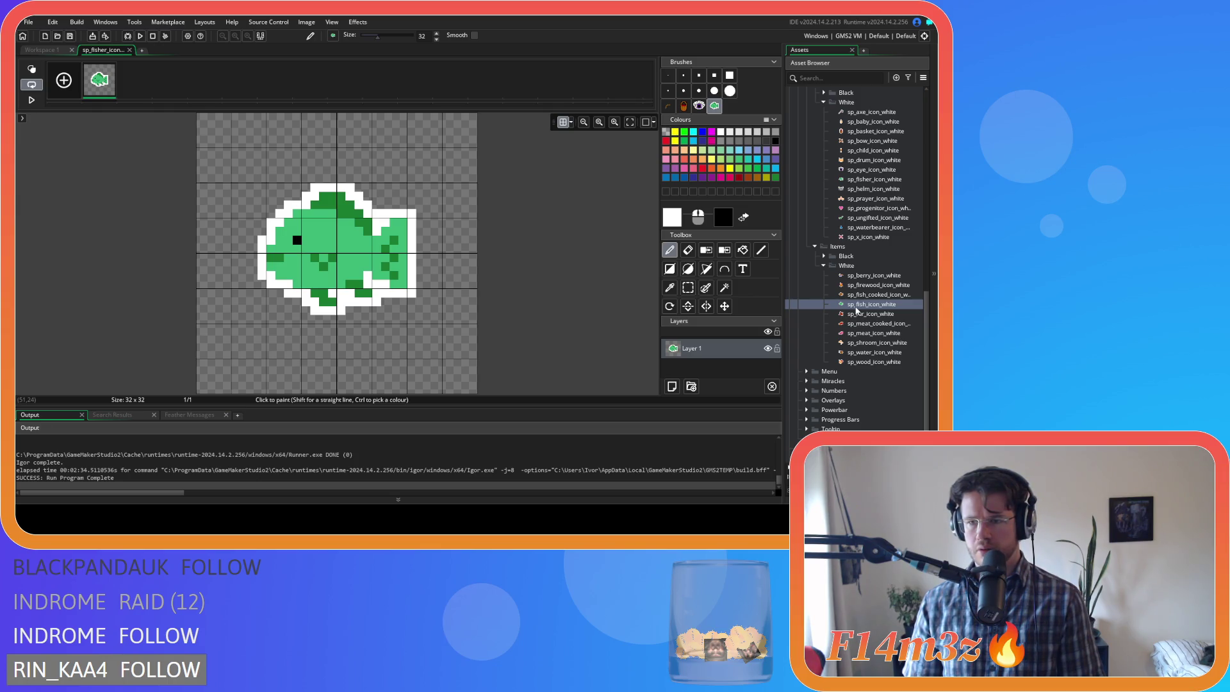
double_click(856, 308)
left_click(154, 133)
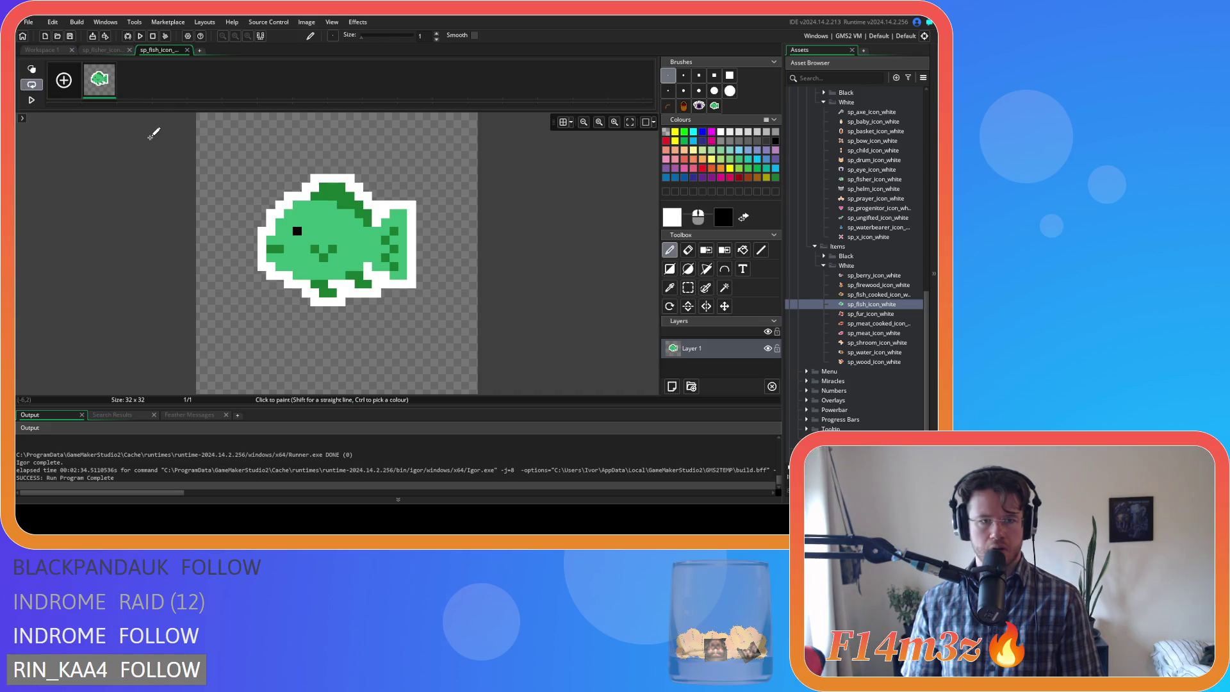
- Show the pixel grid and compare the fish and fisher icon images
left_click(568, 127)
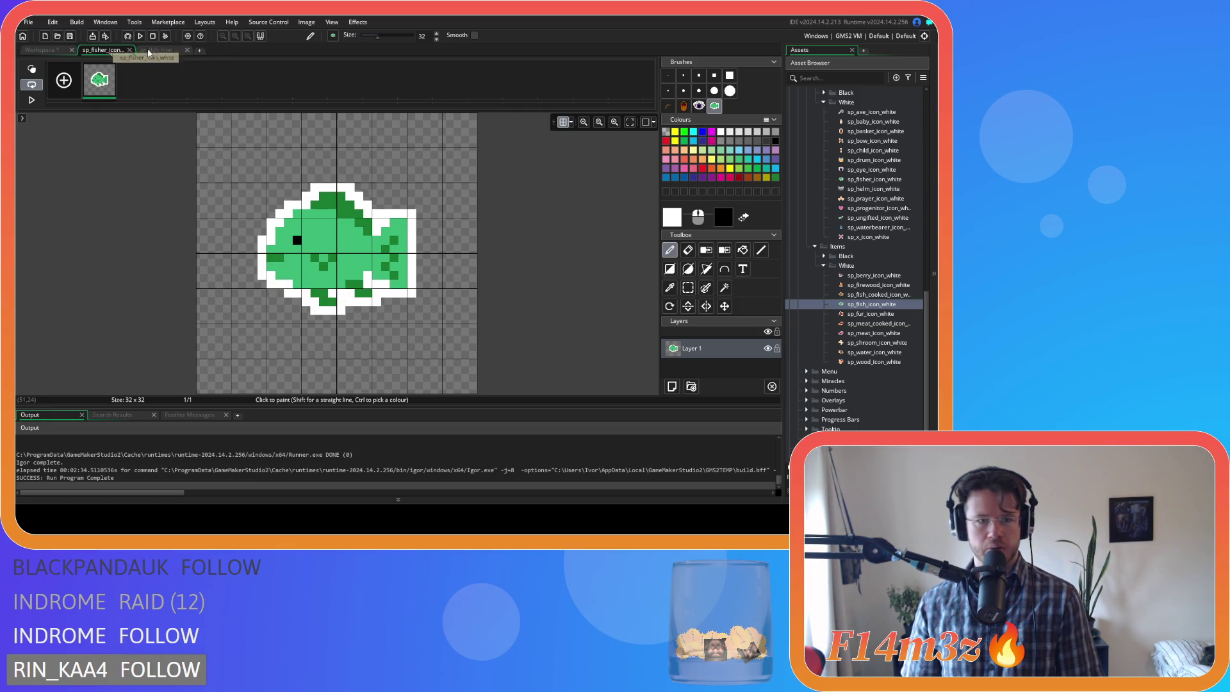
left_click(93, 51)
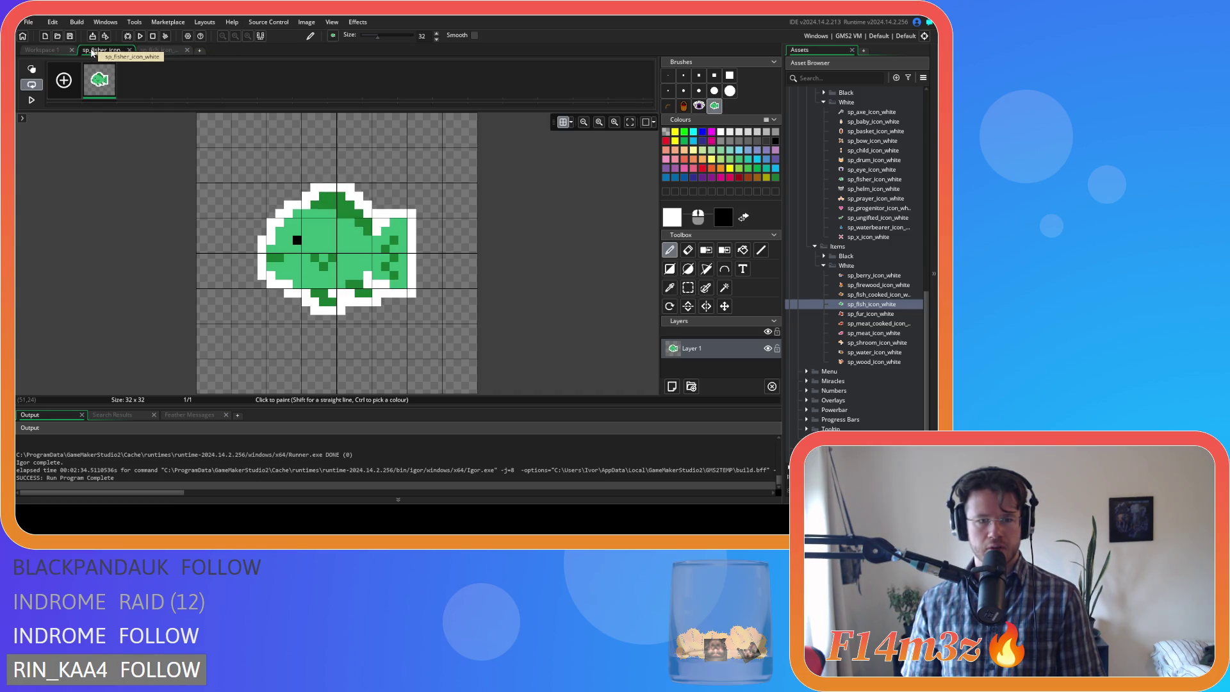
left_click(159, 51)
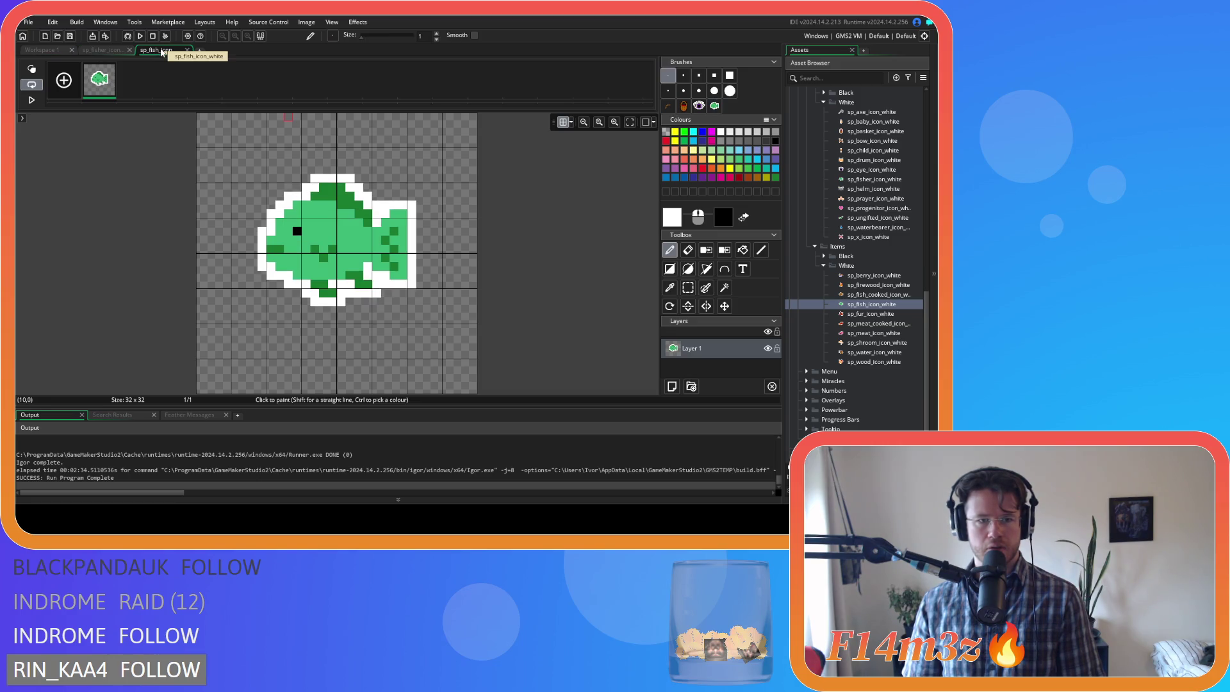
left_click(128, 51)
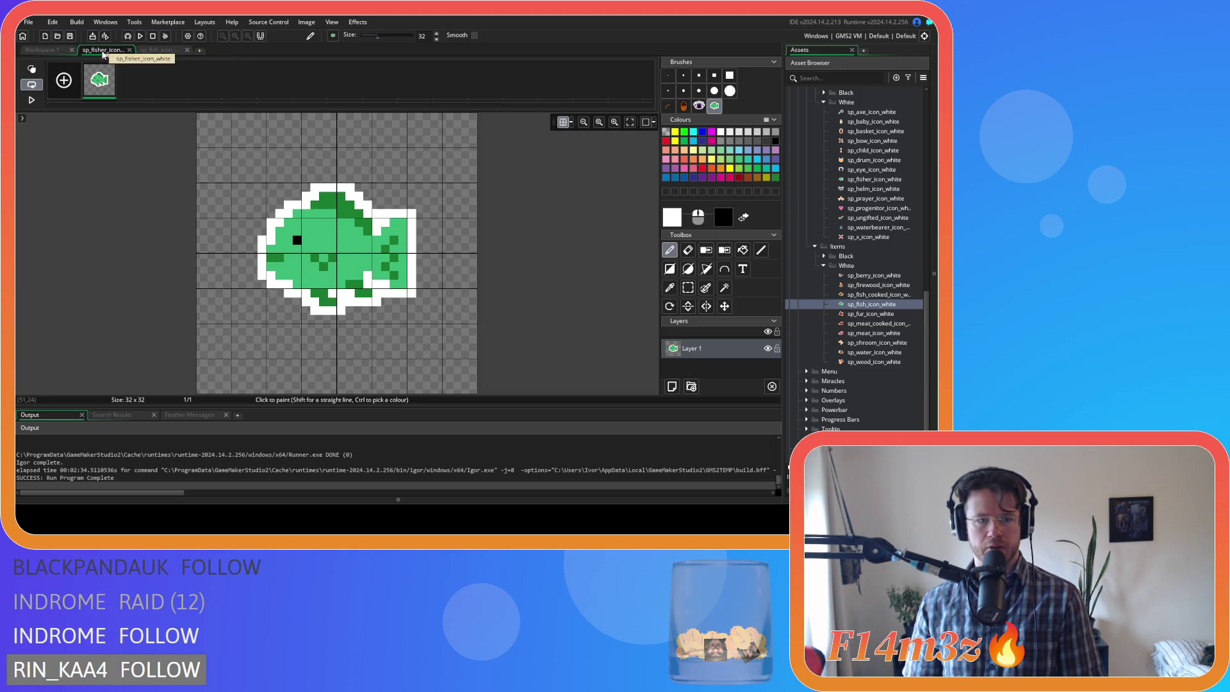
left_click(145, 53)
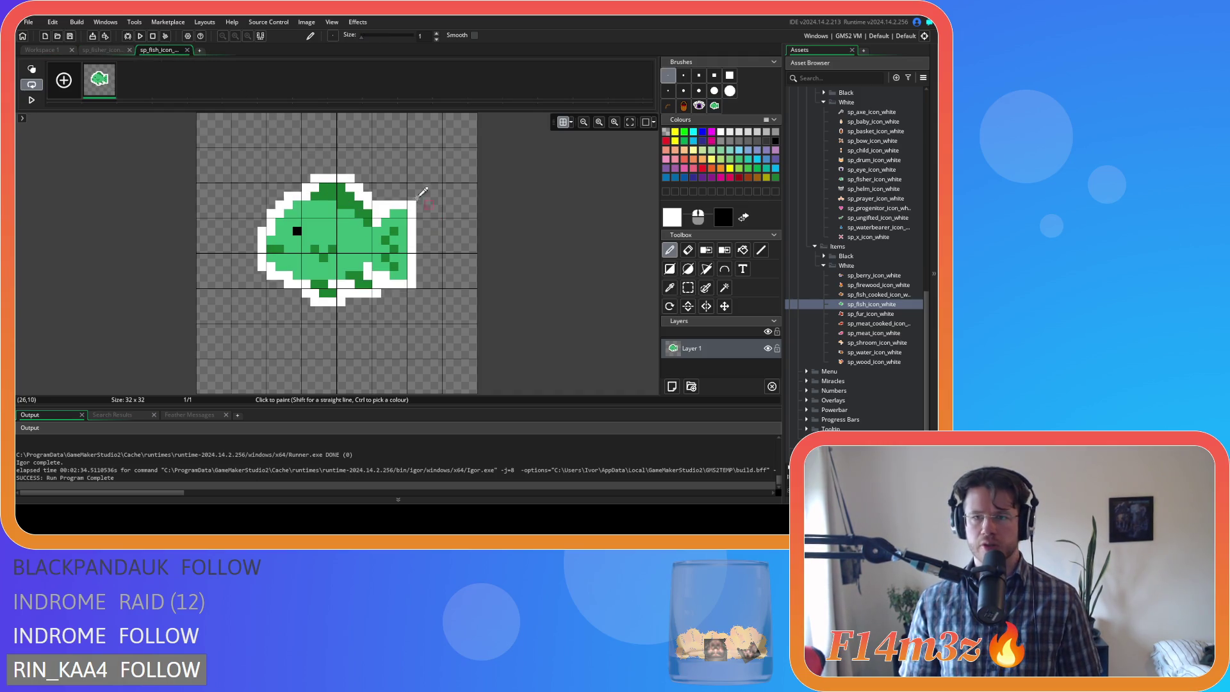
- Move the fish down one pixel, then close both image editors and the sprite window
left_click(724, 306)
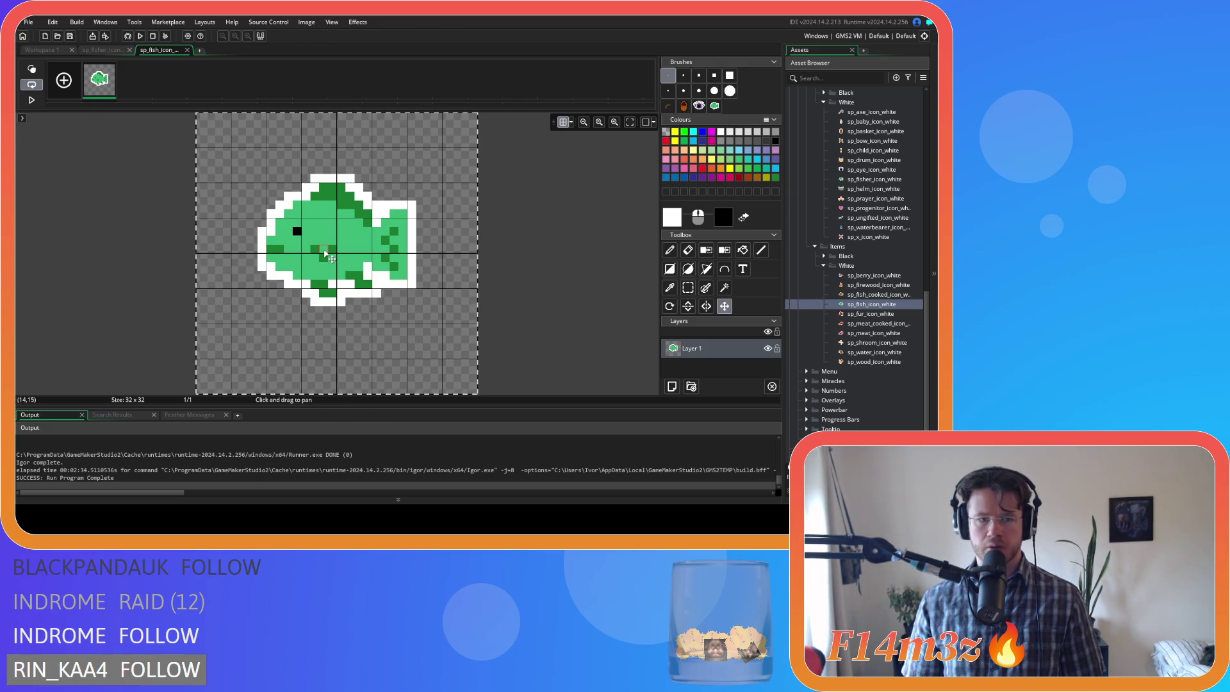
left_click_drag(324, 252, 326, 257)
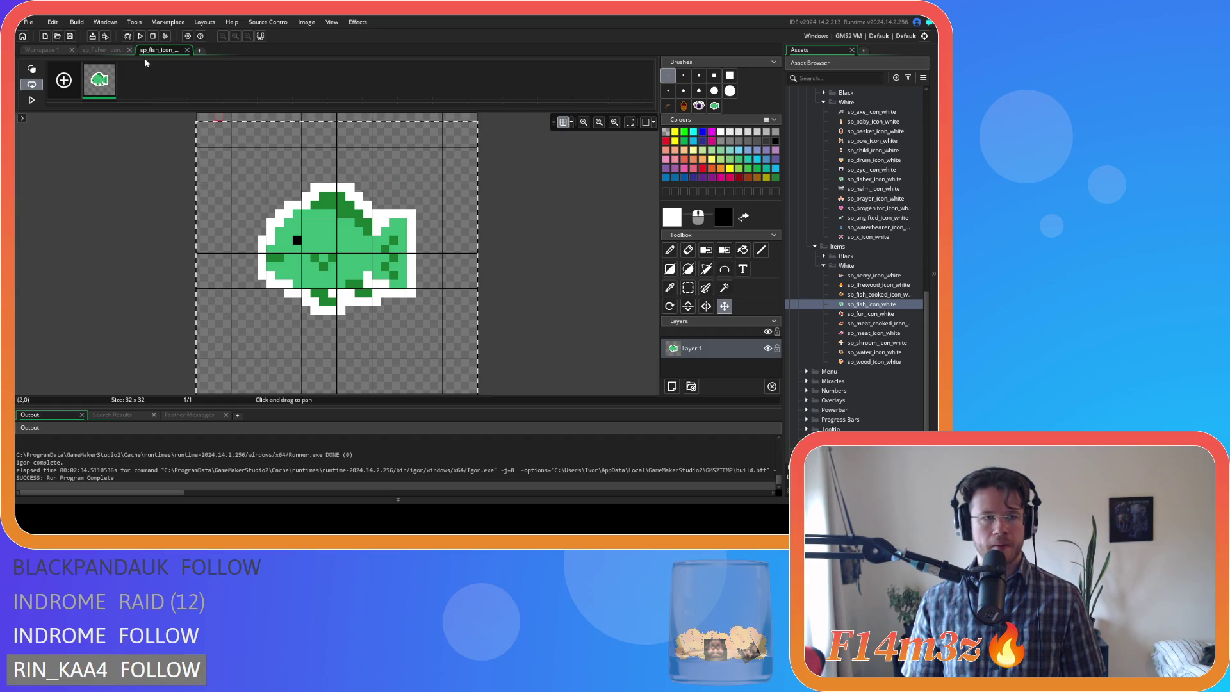
left_click(187, 51)
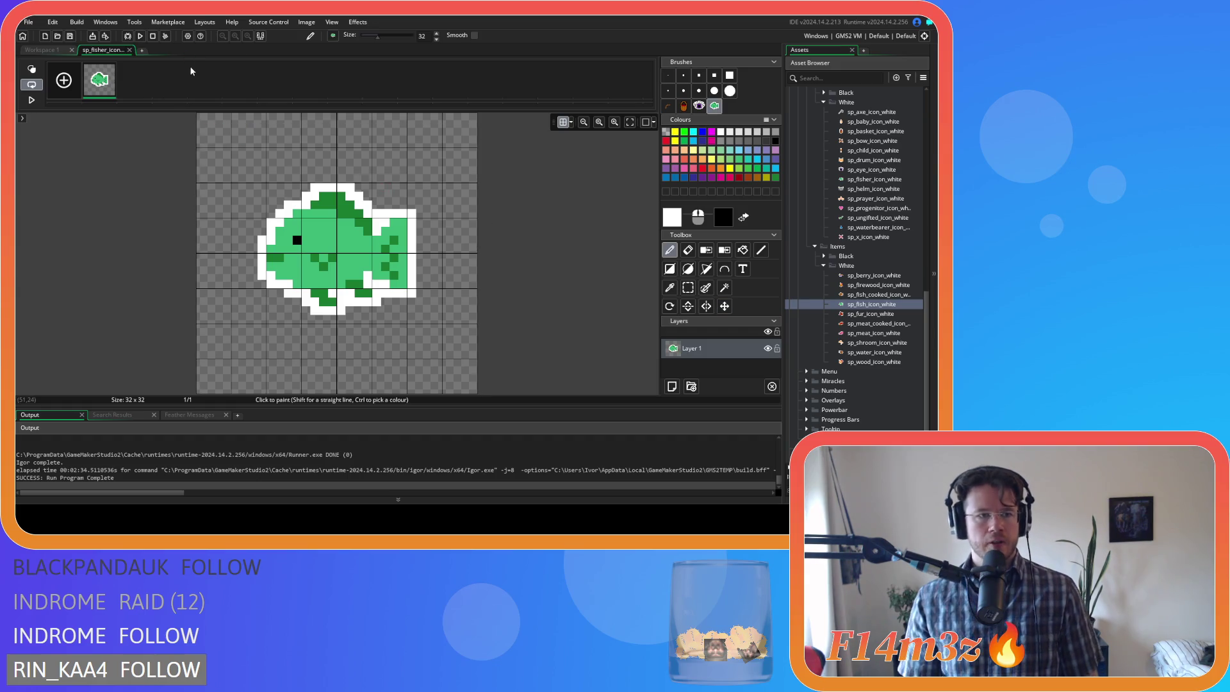
left_click(130, 50)
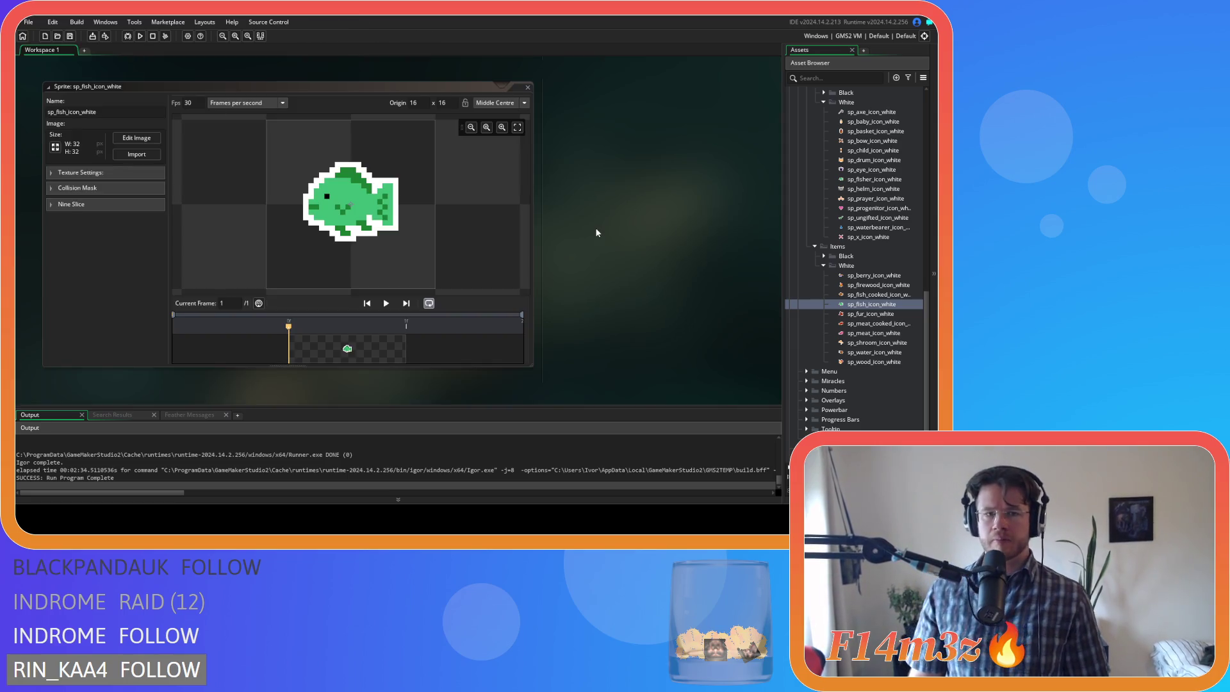
left_click(527, 87)
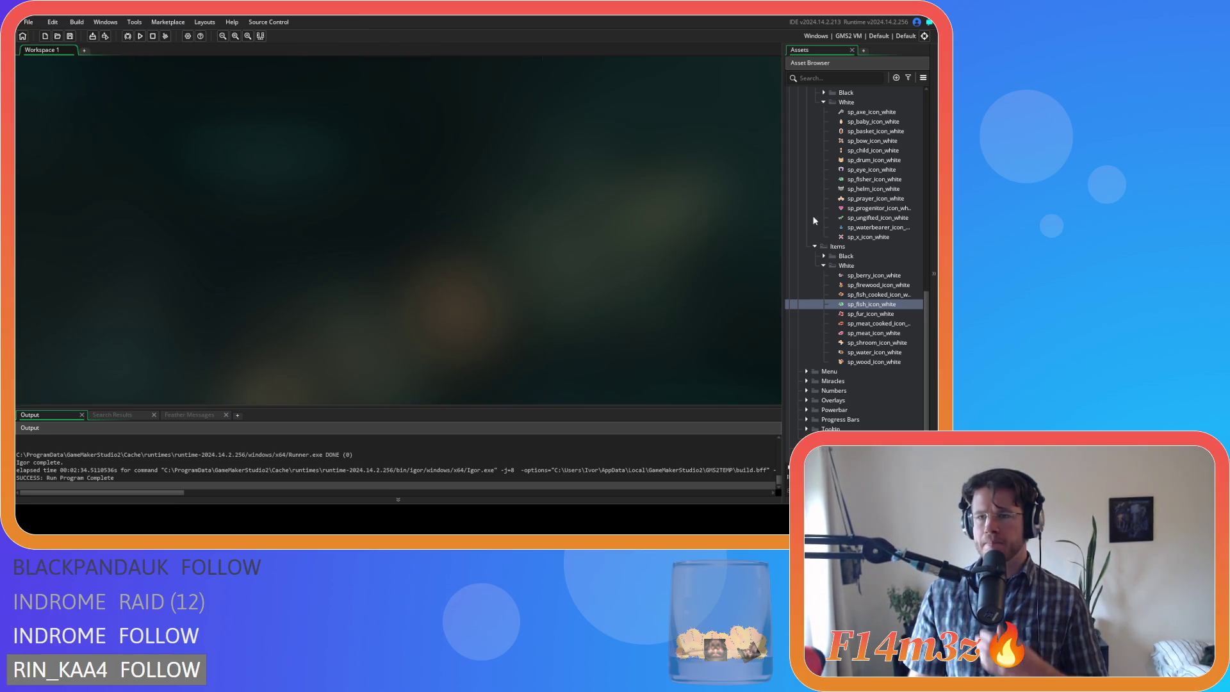
- Erase the blue water drop from the sp_waterbearer_icon_white image, leaving its 32x32 frame empty
left_click(867, 229)
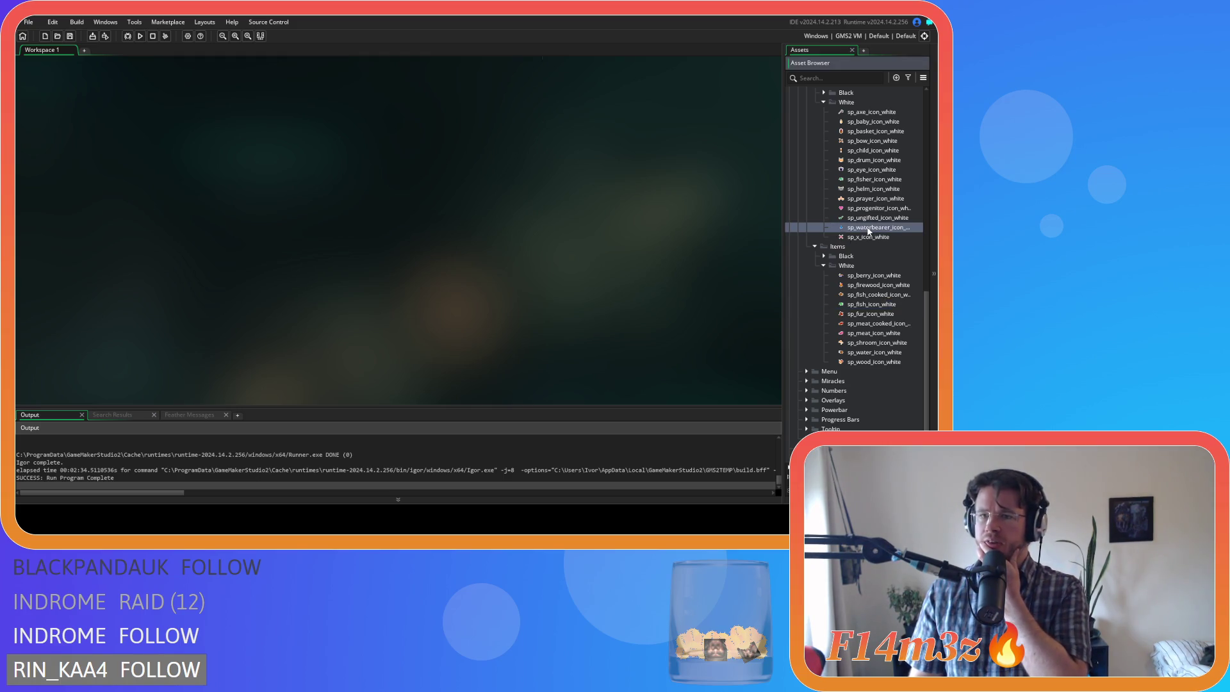
left_click(840, 210)
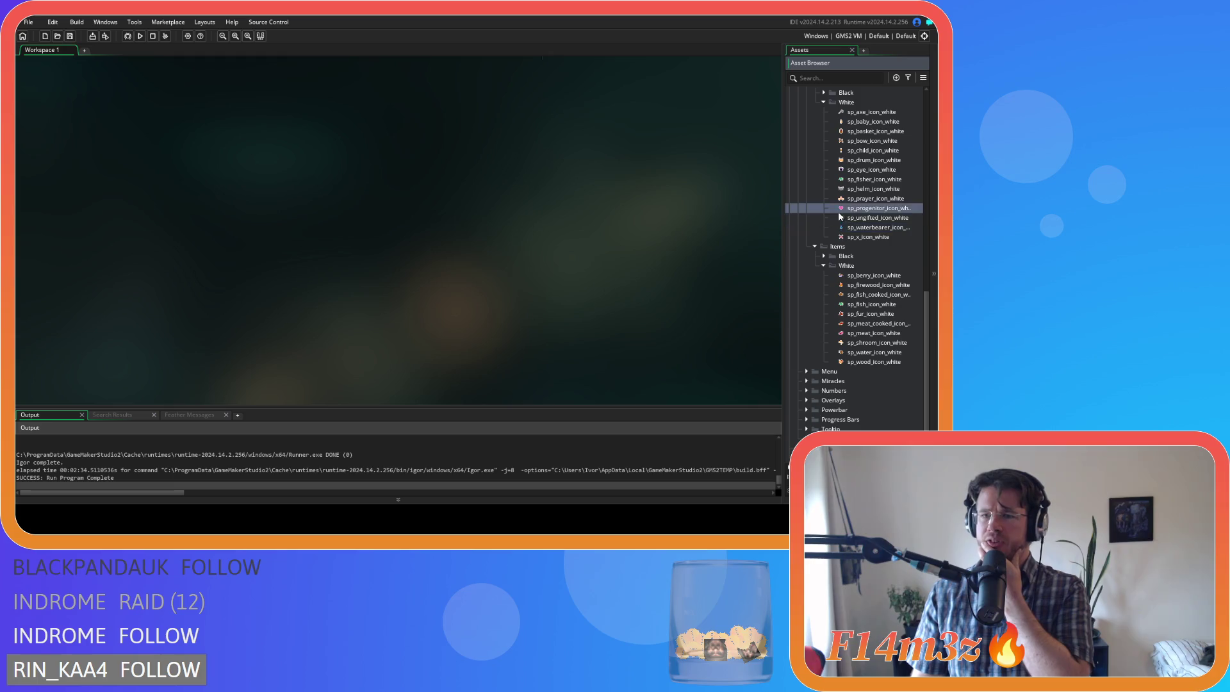
left_click(881, 230)
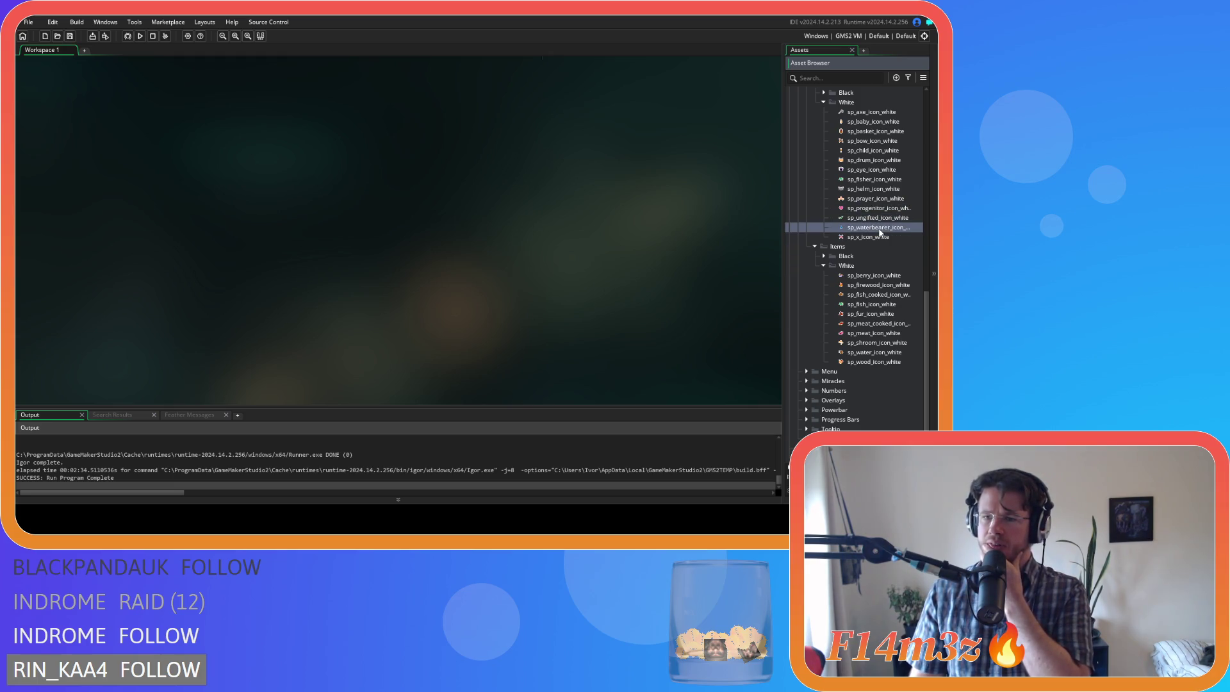
double_click(880, 229)
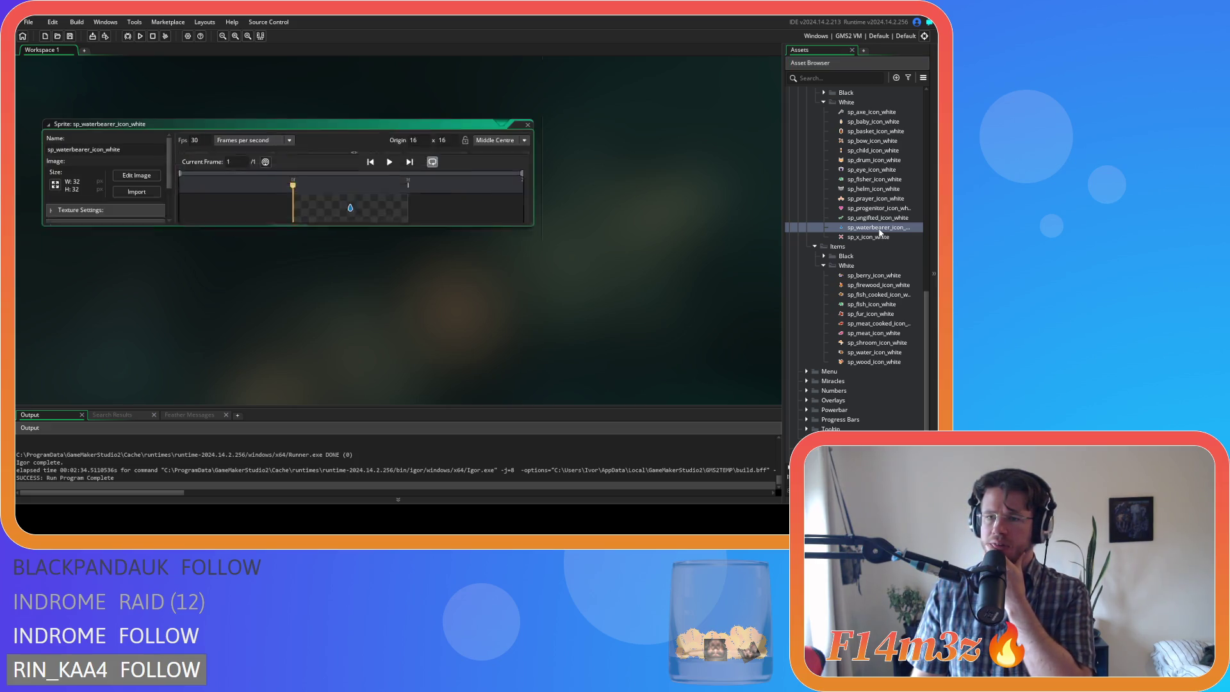
left_click(137, 138)
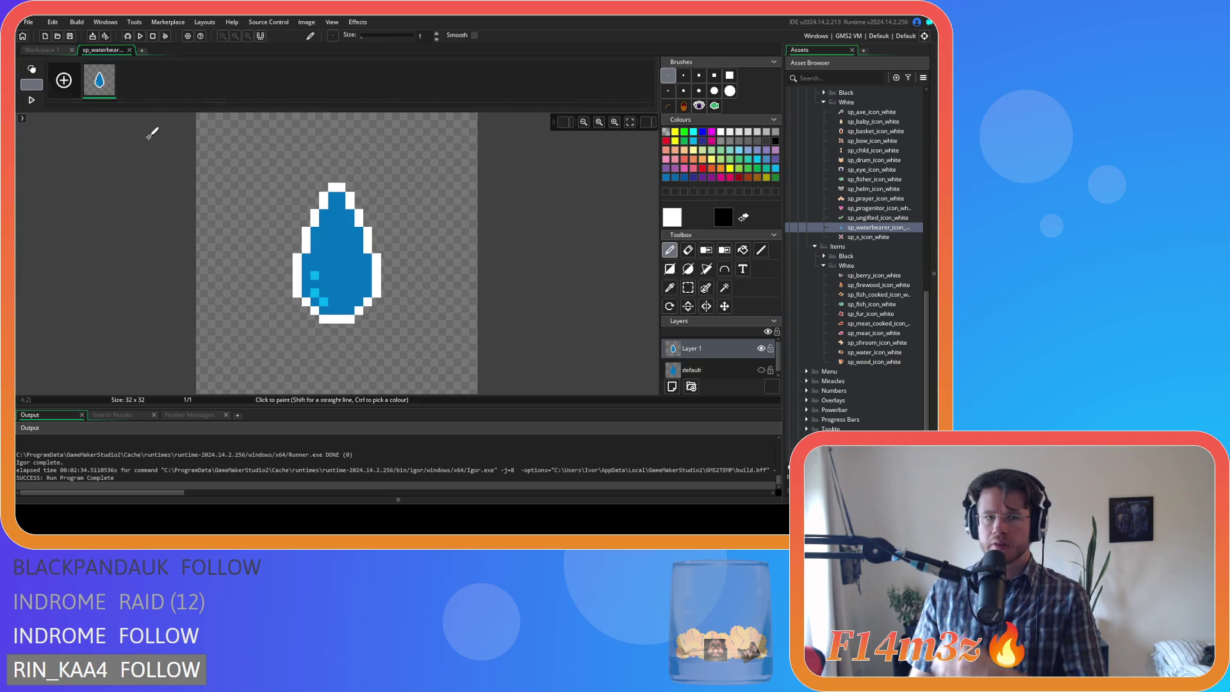
key("Delete")
- Open the sp_water_icon_white sprite and view its image
left_click(873, 351)
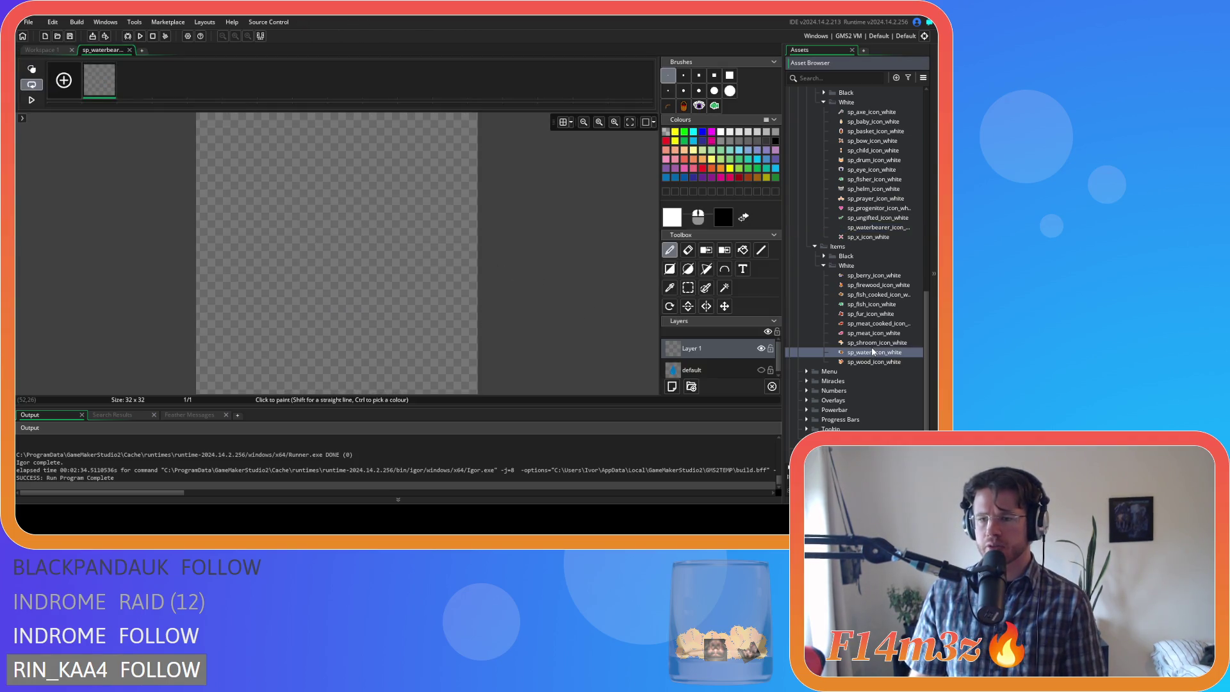
left_click(875, 351)
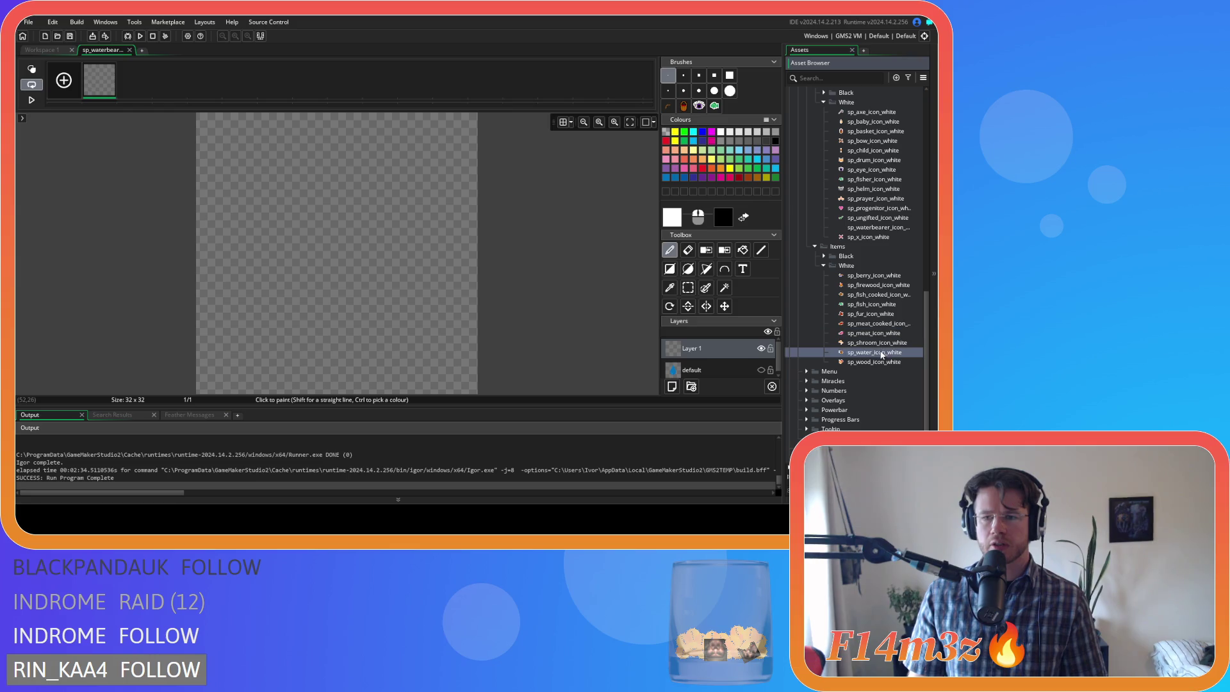
double_click(875, 351)
left_click(128, 138)
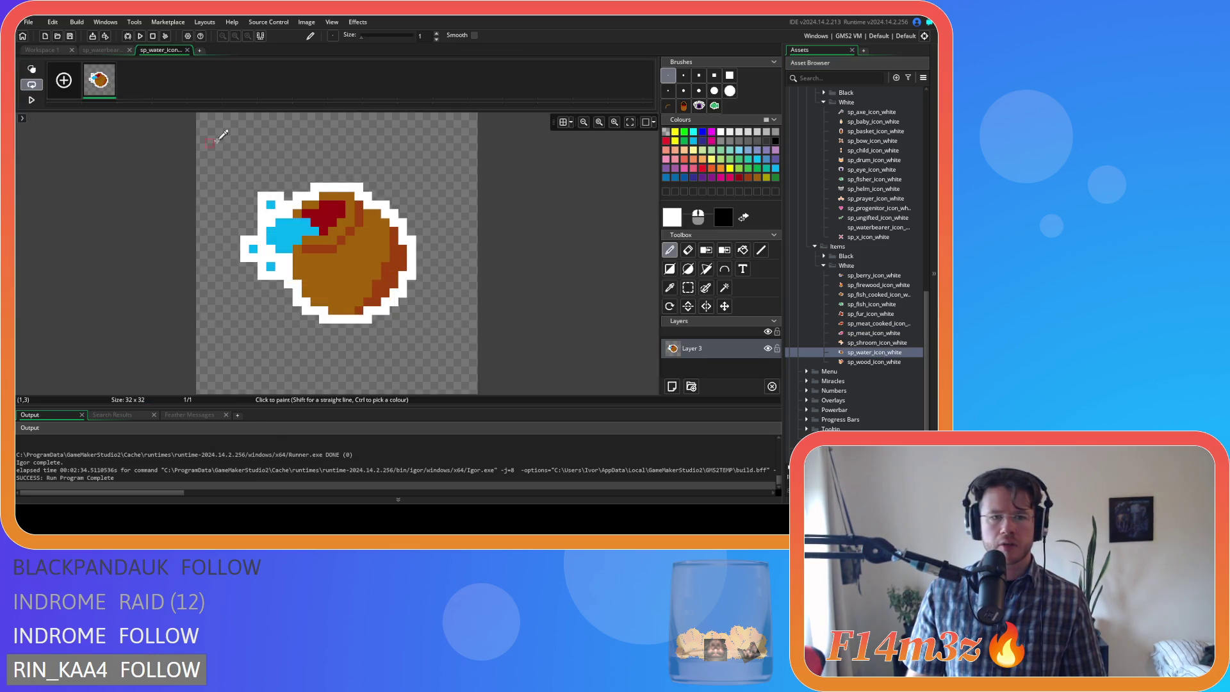
left_click(187, 50)
scroll(602, 217, "up", 3)
scroll(602, 217, "up", 3)
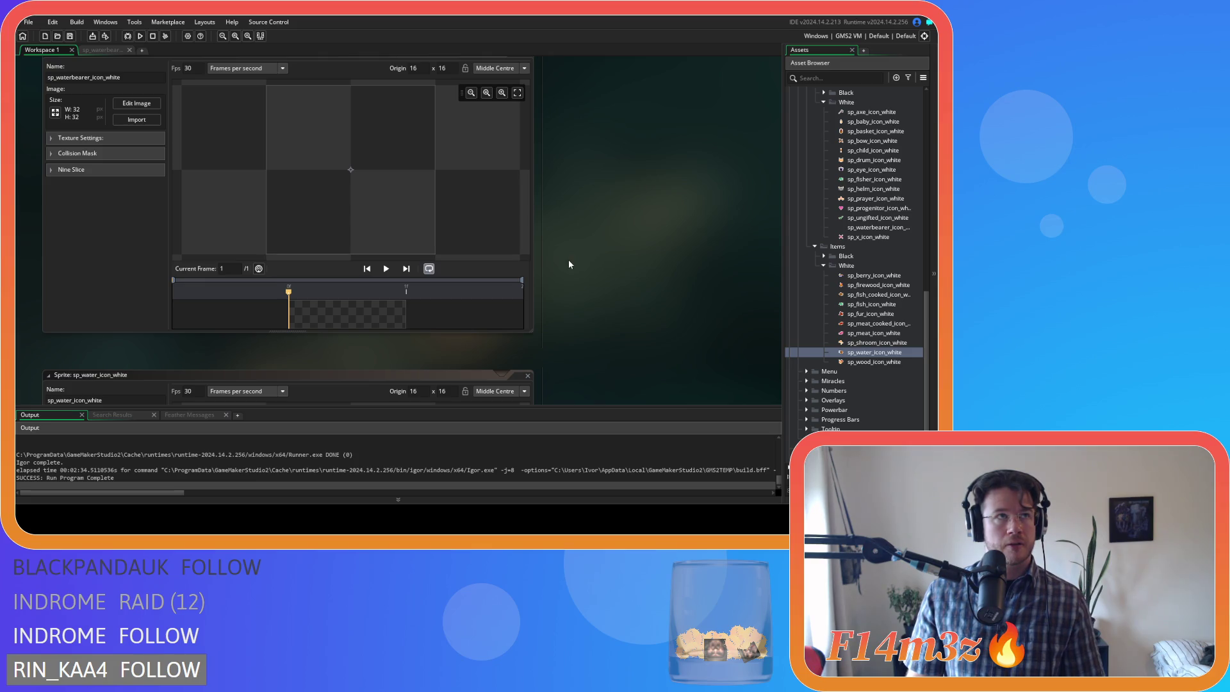
- Open the waterbearer and water icon images in the editor, with the pixel grid shown
scroll(533, 277, "down", 3)
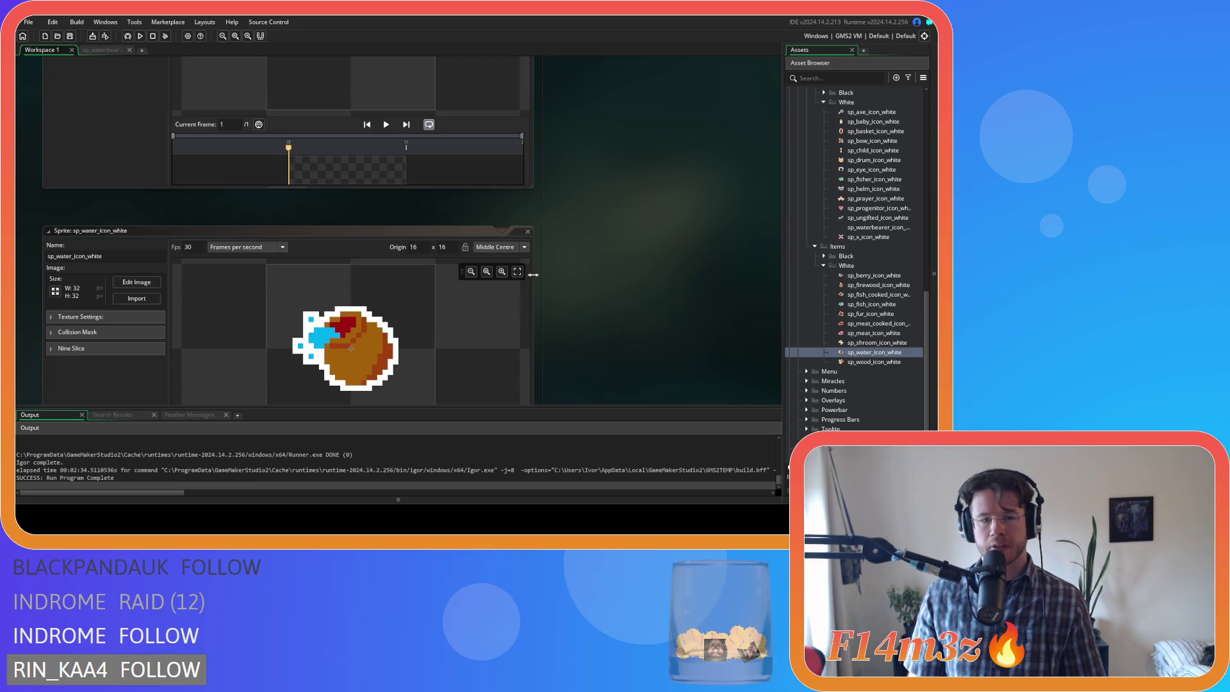
scroll(543, 216, "up", 3)
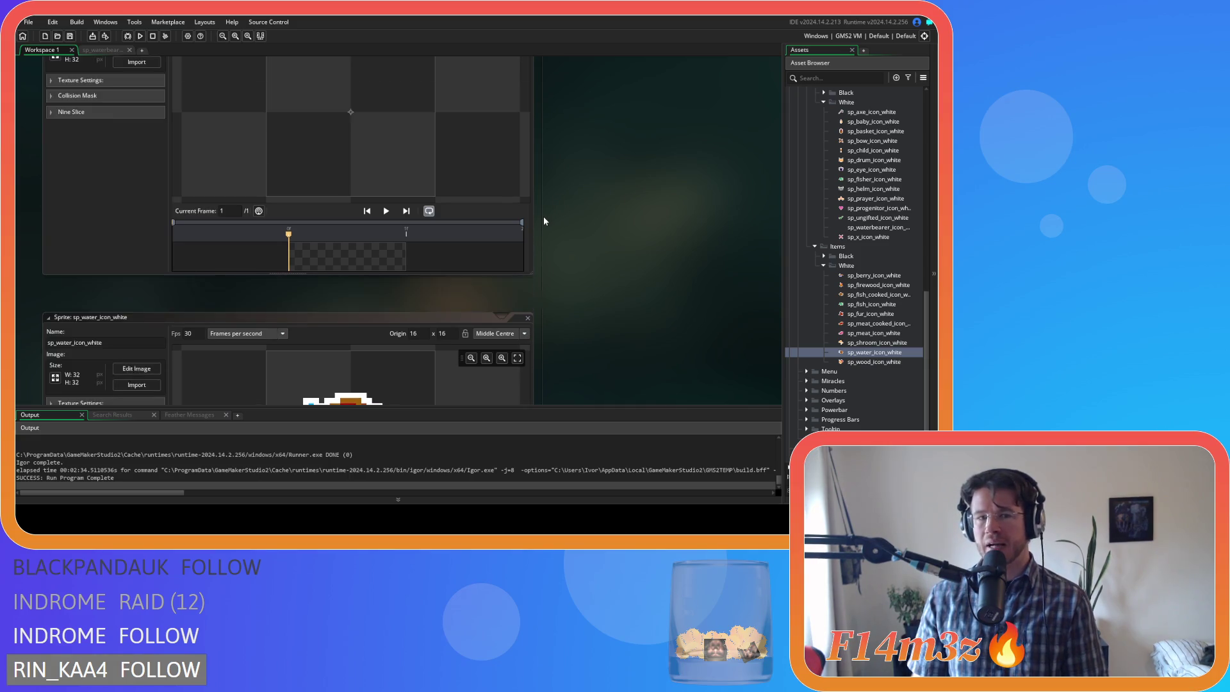
left_click(135, 132)
left_click(563, 122)
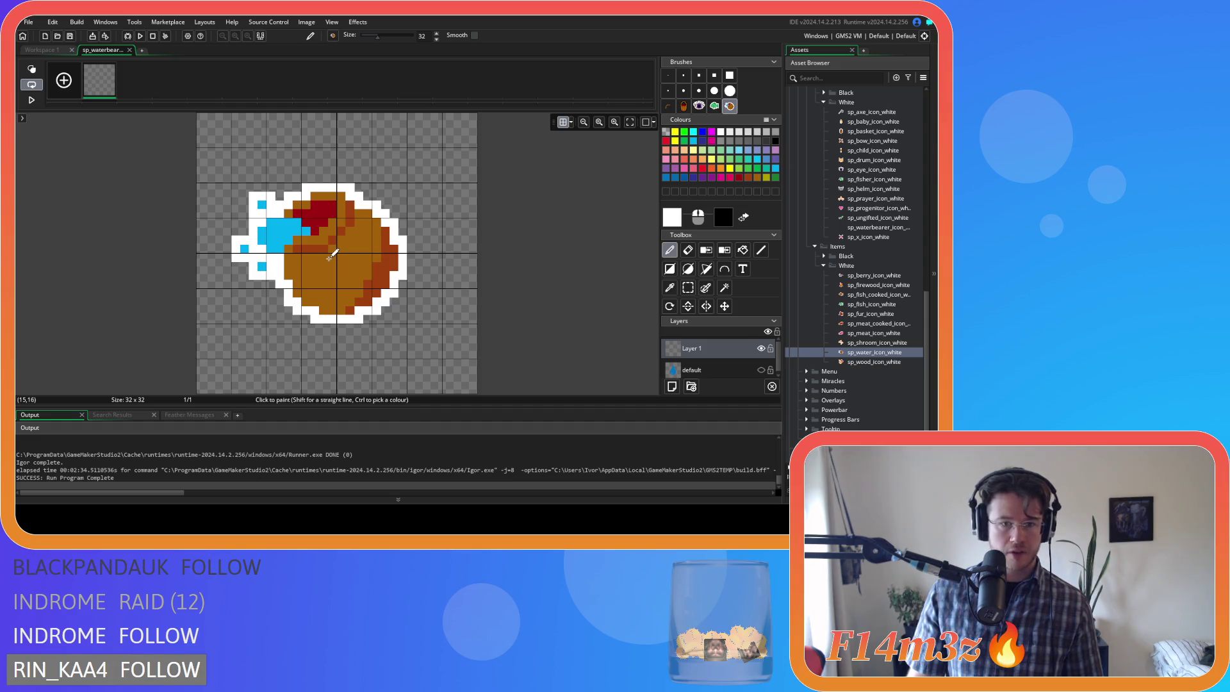
left_click(859, 356)
double_click(858, 354)
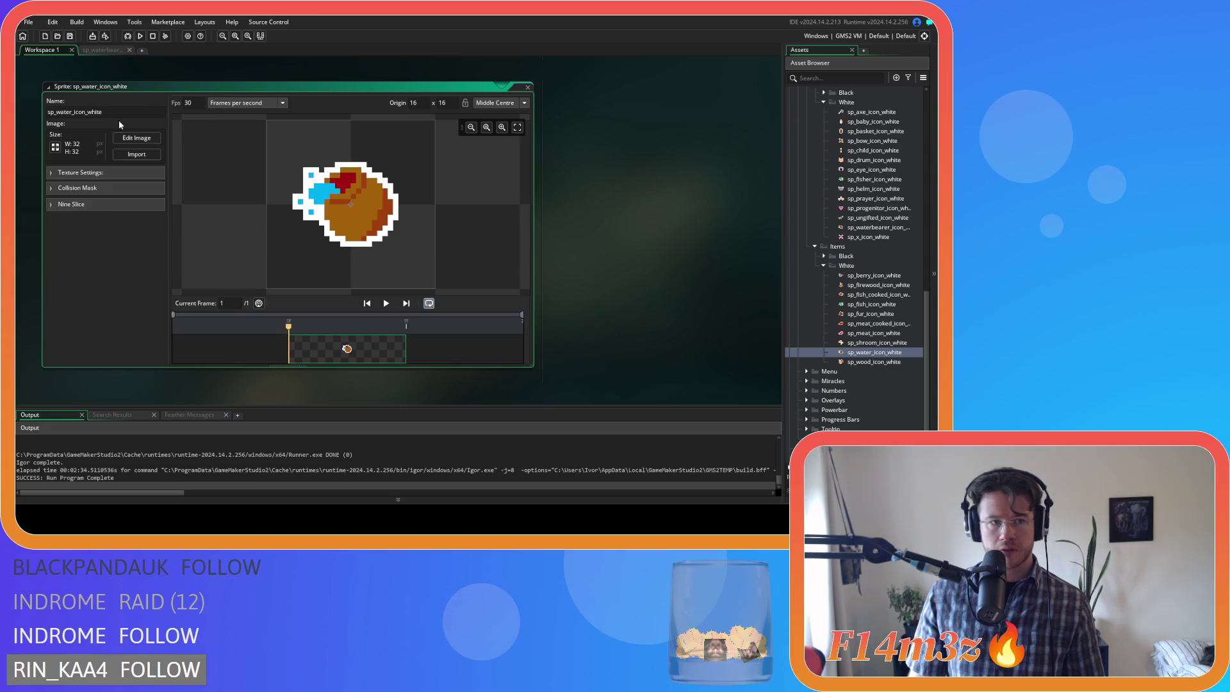
left_click(137, 138)
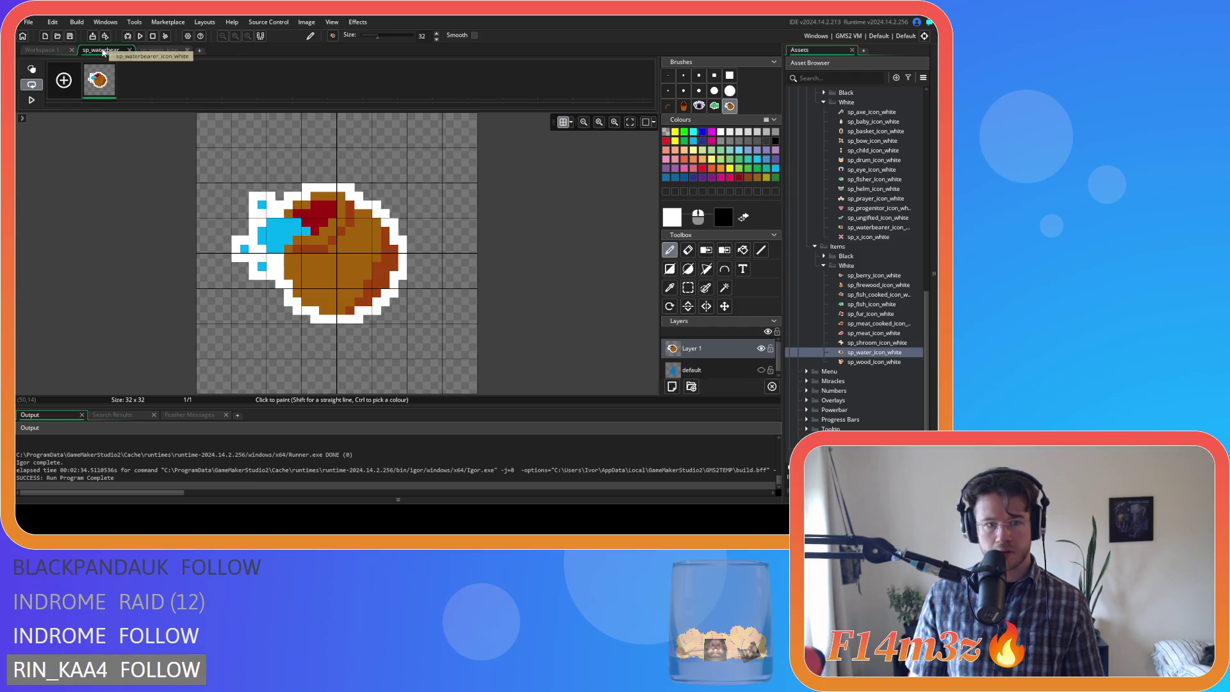
left_click(165, 53)
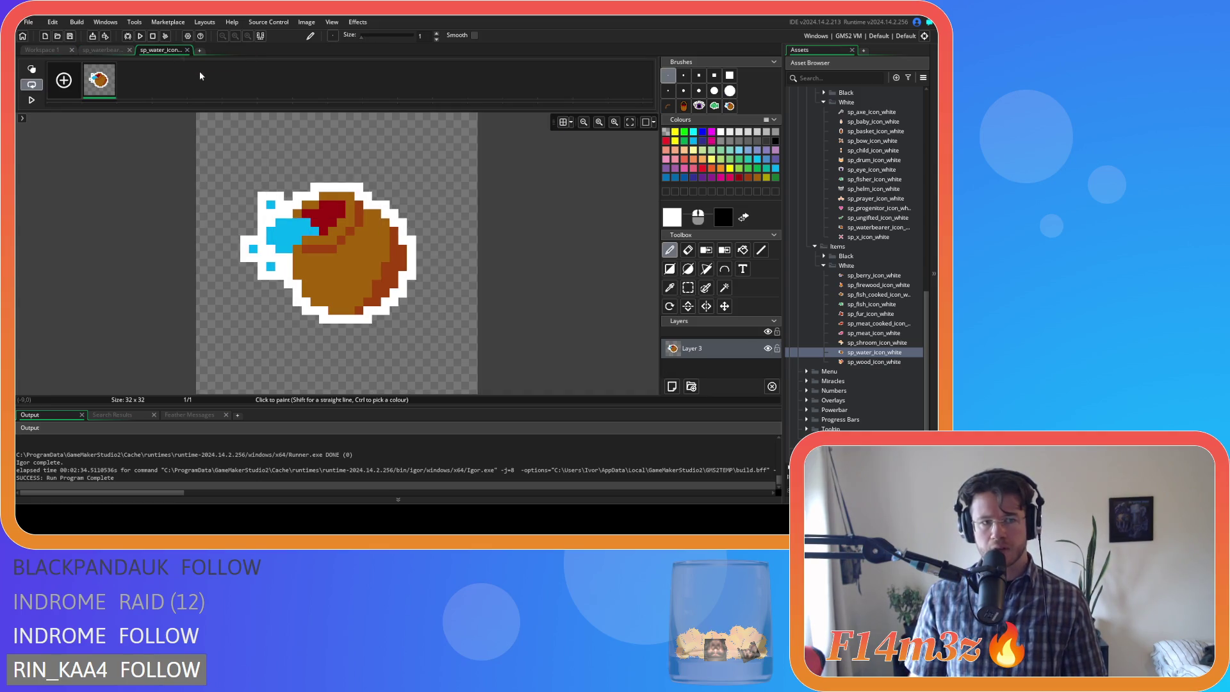
left_click(116, 50)
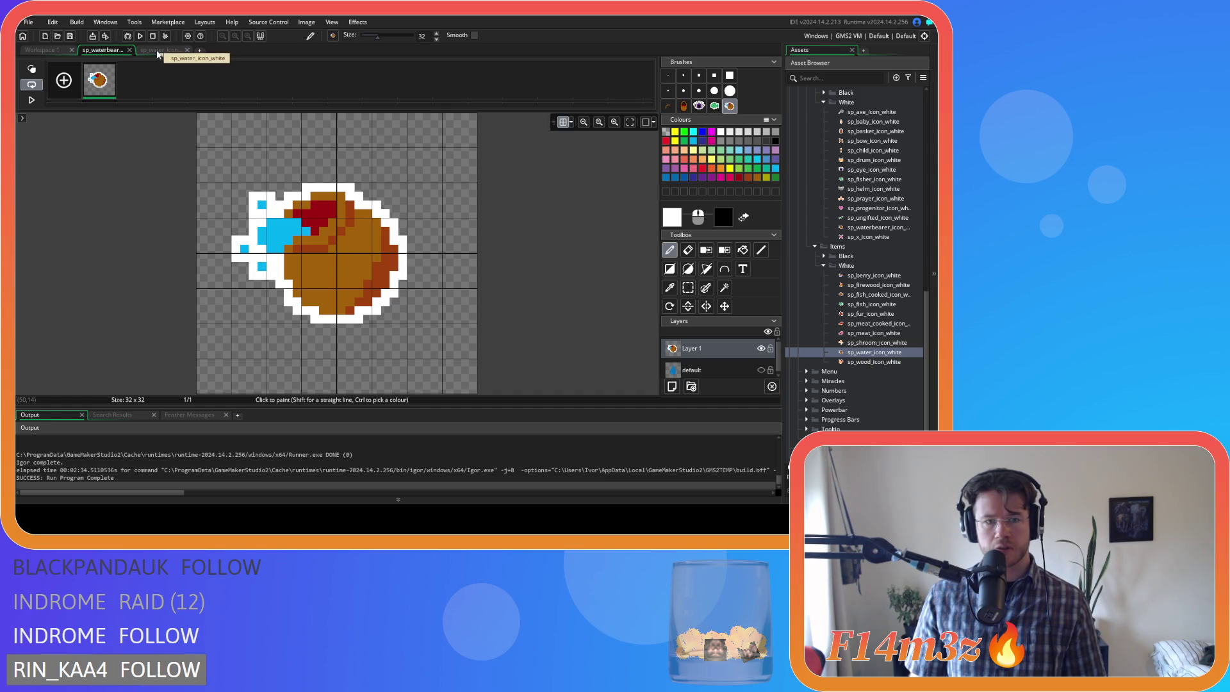
- Shift the waterbearer's water-pouch artwork one pixel right with the Move tool
left_click(726, 306)
left_click_drag(371, 234, 380, 232)
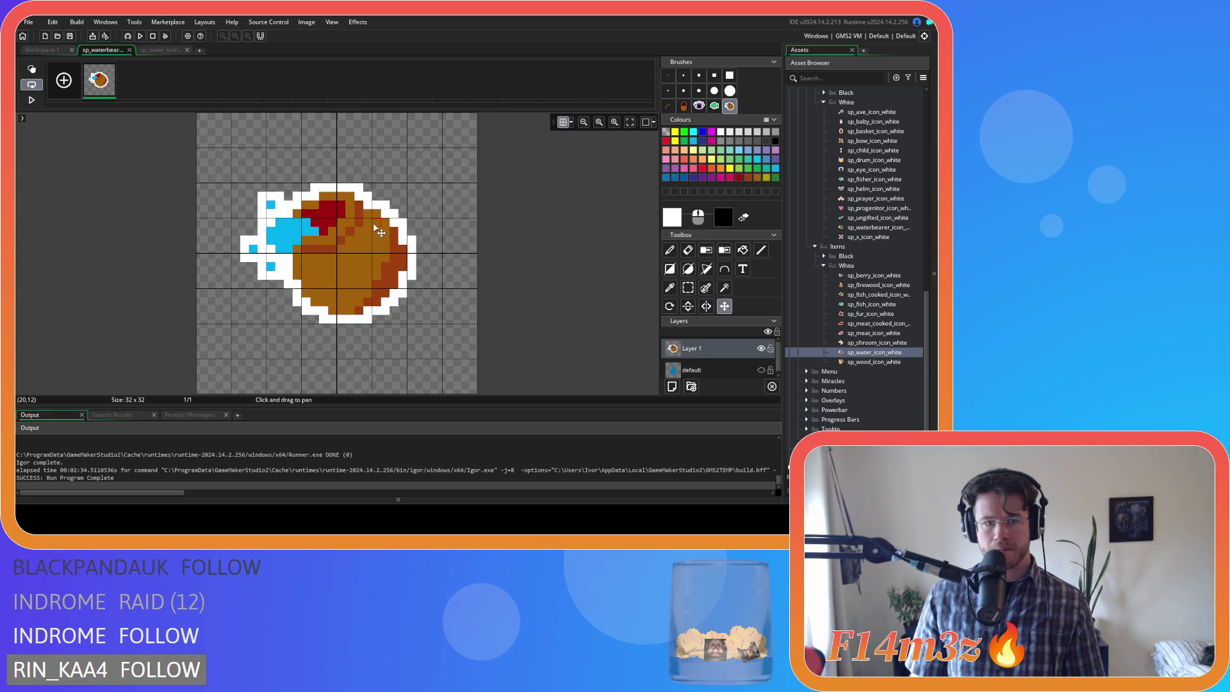
left_click(161, 50)
left_click(118, 50)
- Close both image editors and the sp_water_icon_white sprite window
left_click(130, 50)
left_click(130, 50)
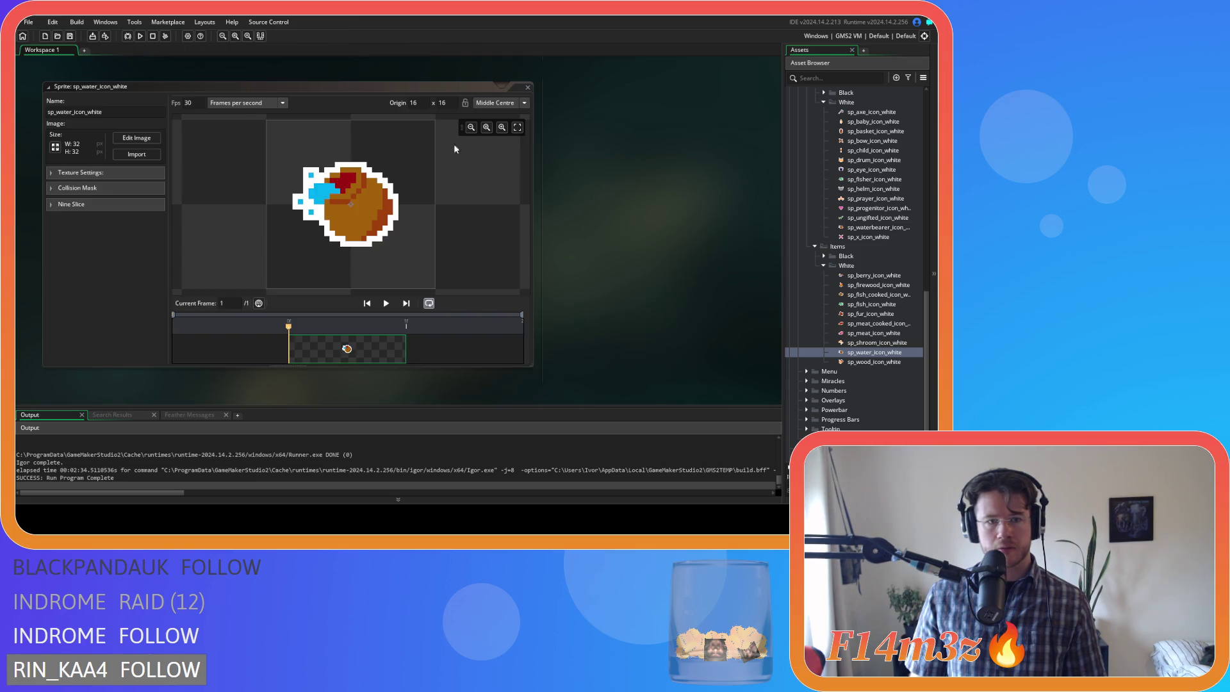
right_click(689, 177)
mouse_move(705, 192)
left_click(748, 232)
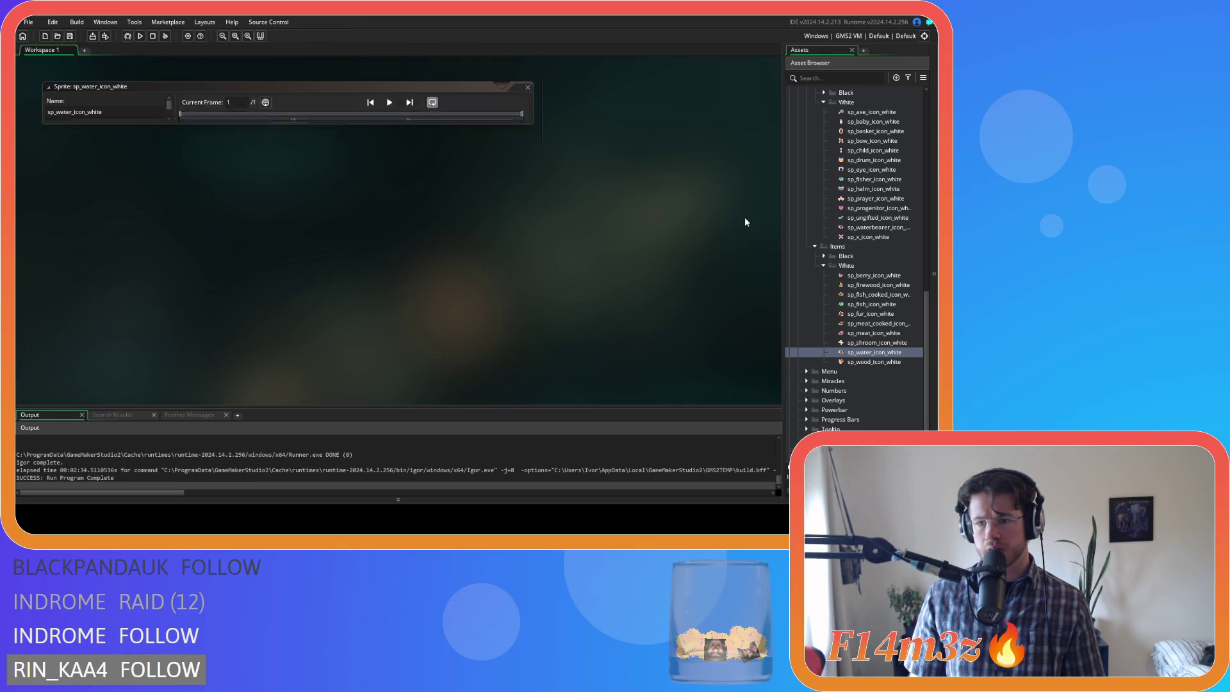
scroll(882, 260, "up", 1)
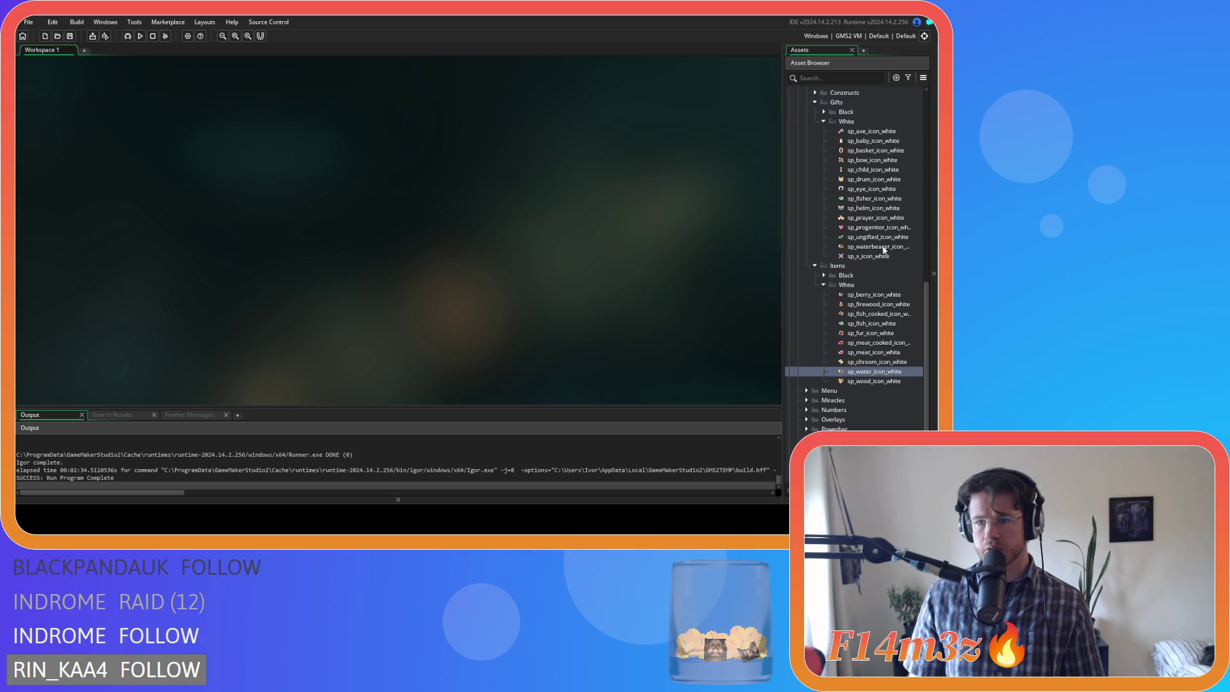
- Step through the white gift icon sprites, from the axe icon down to sp_ungifted_icon_white
left_click(899, 134)
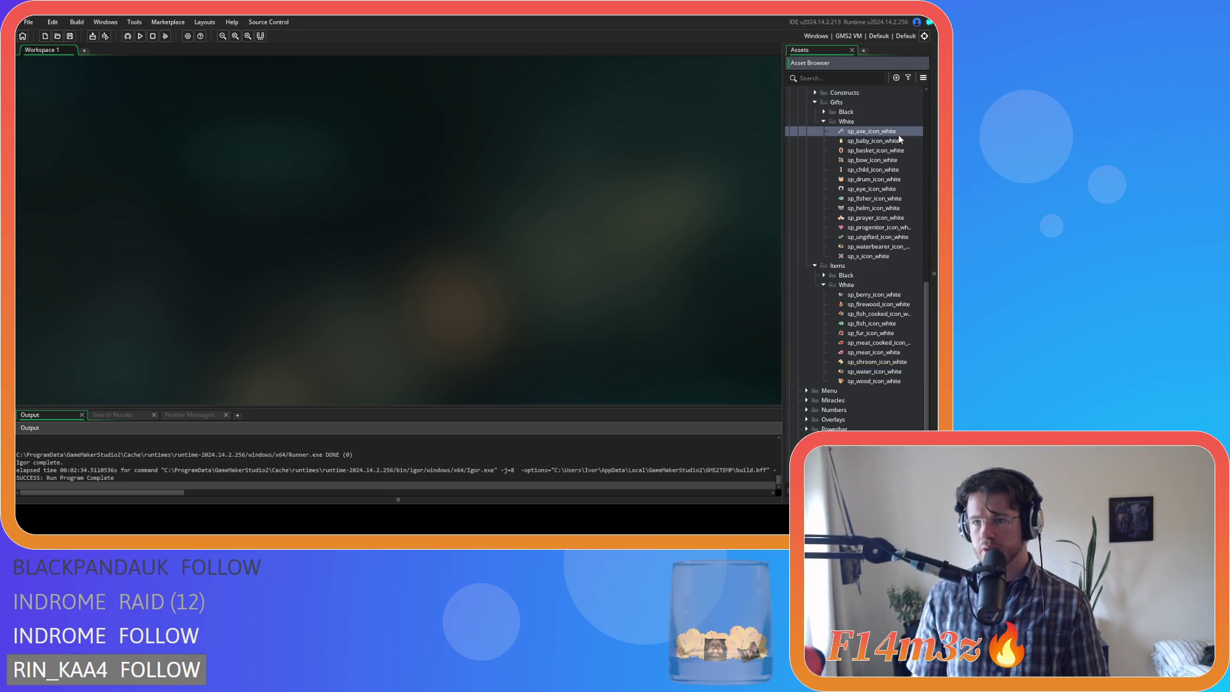
left_click(899, 140)
key("Down")
key("Down")
key("Down")
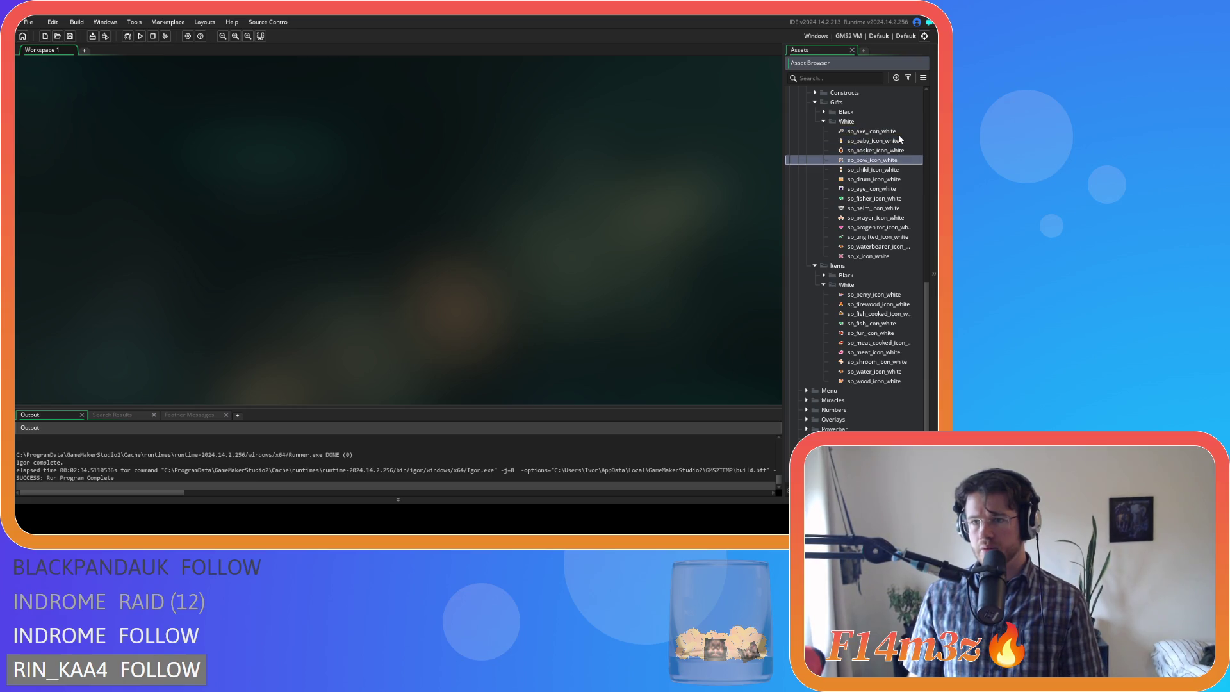
key("Down")
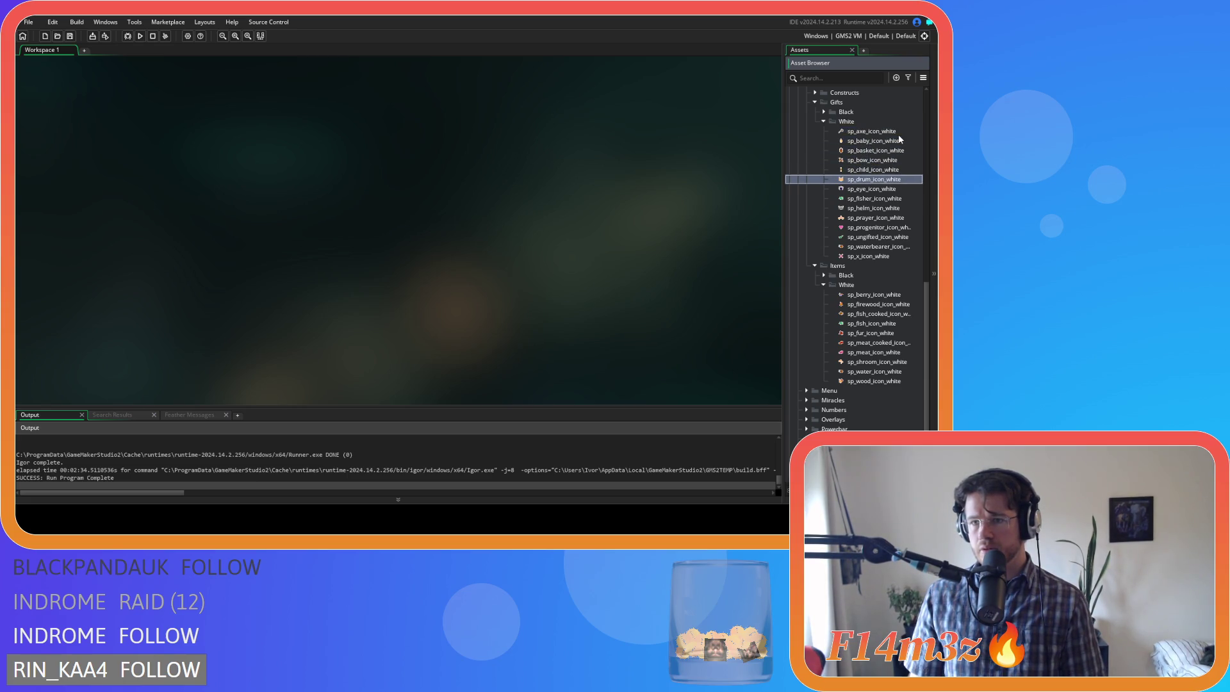
key("Up")
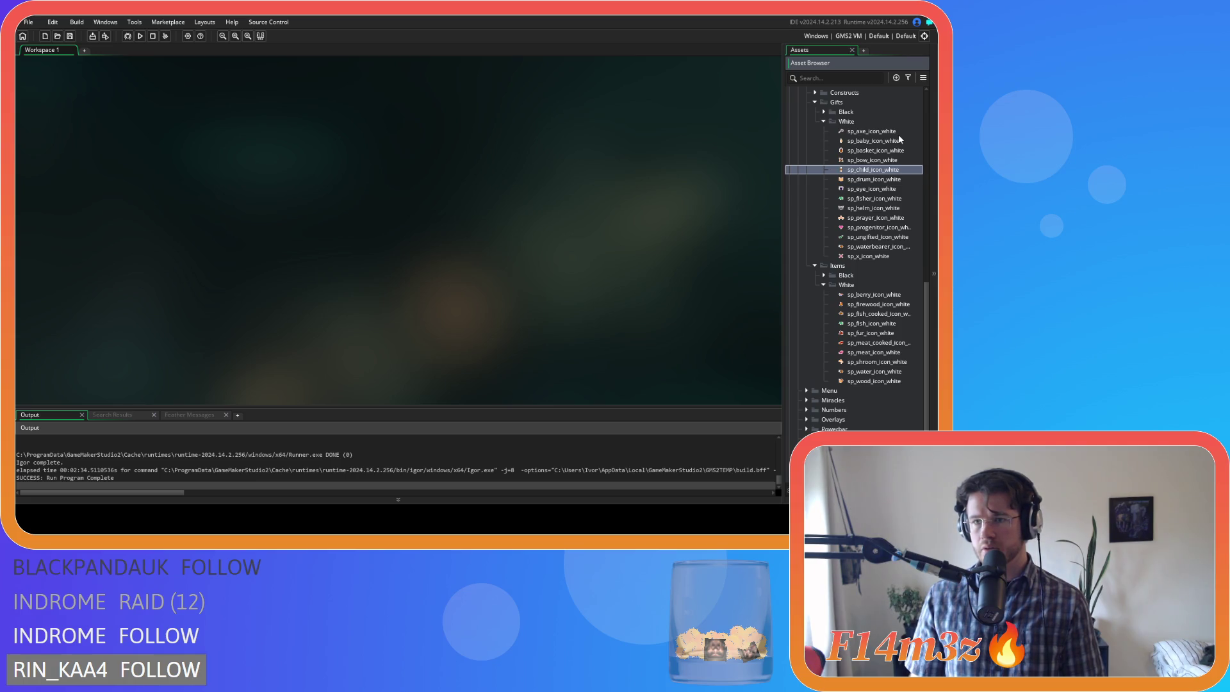
key("Down")
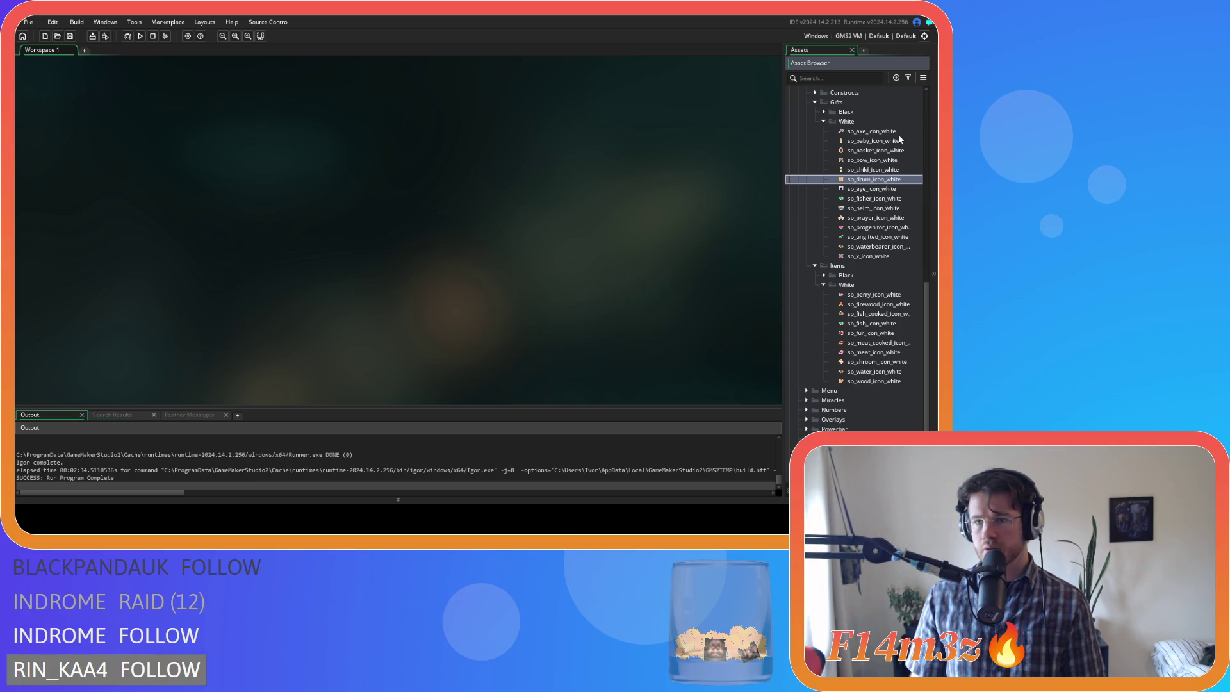
key("Down")
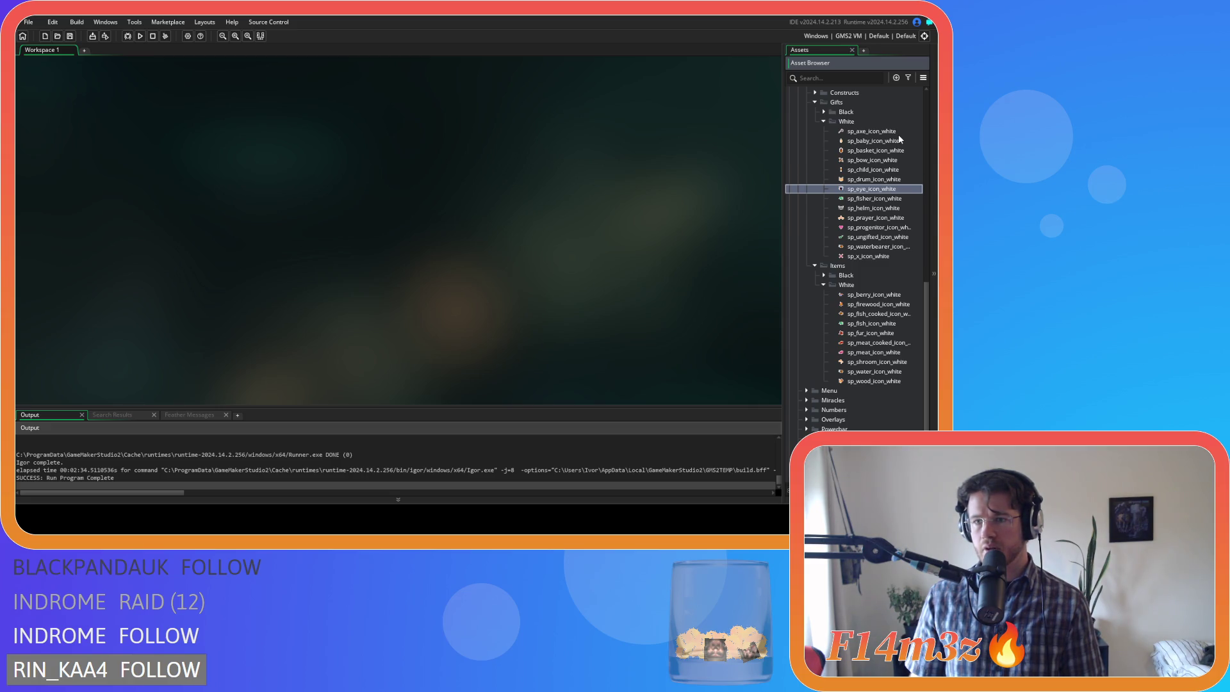
key("Down")
key("Down")
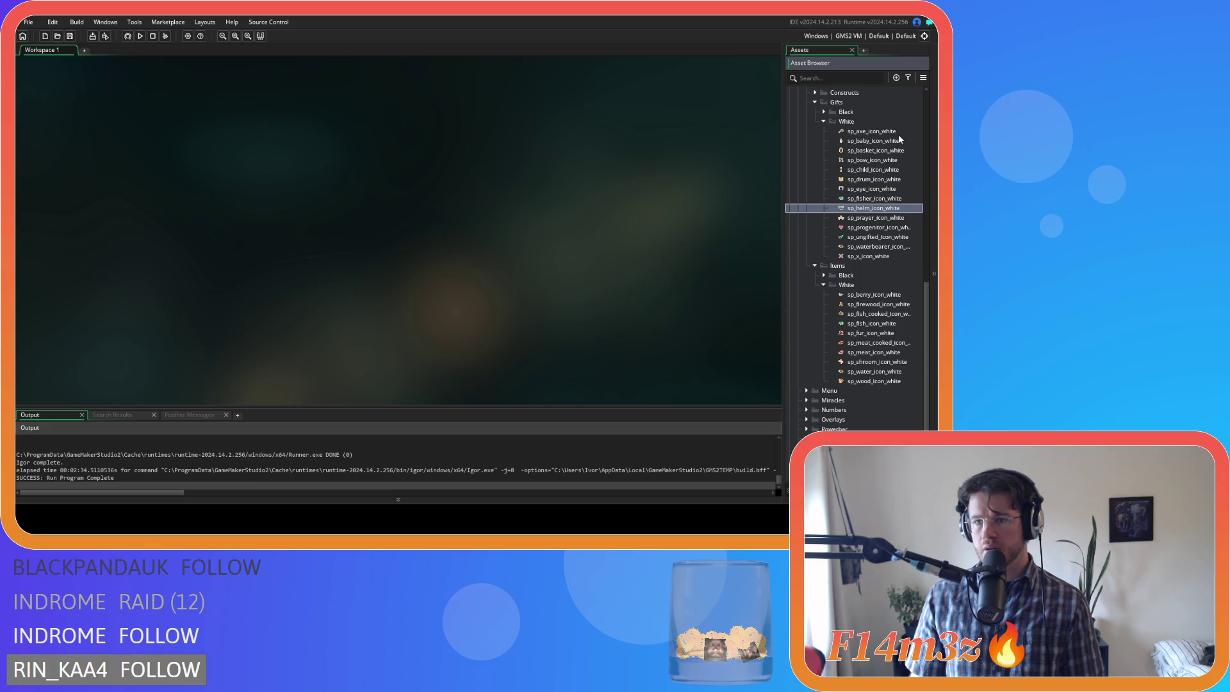
key("Down")
key("Down")
key("Down")
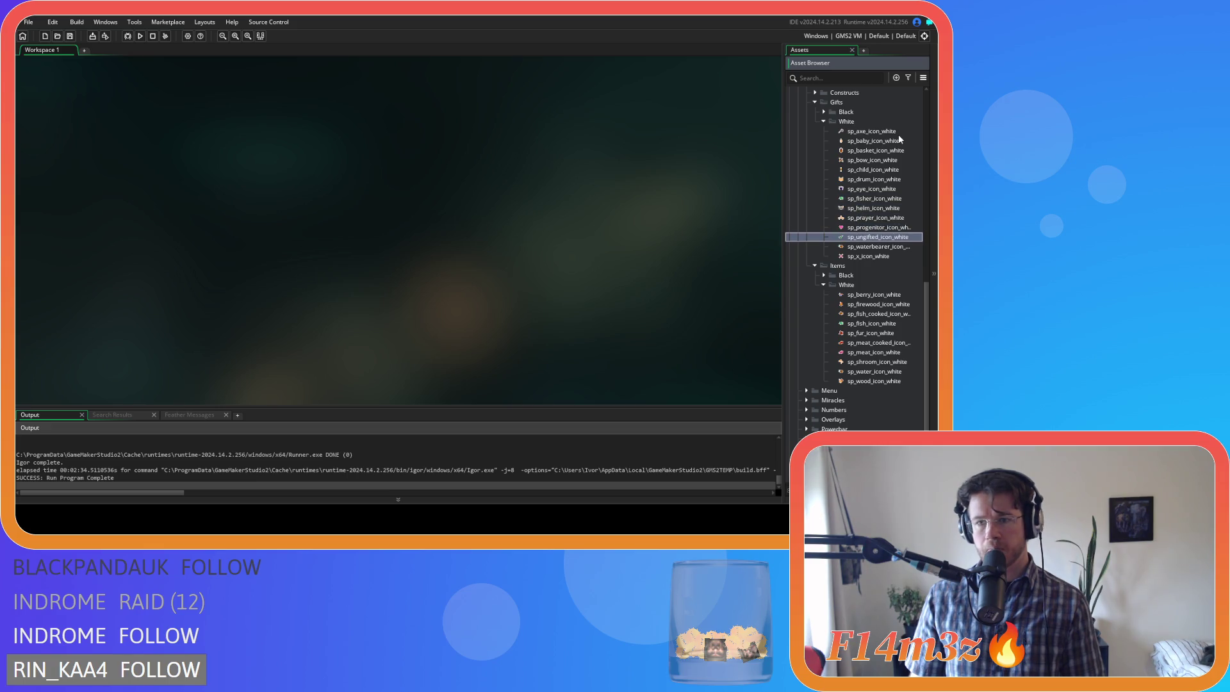
key("Down")
key("Down")
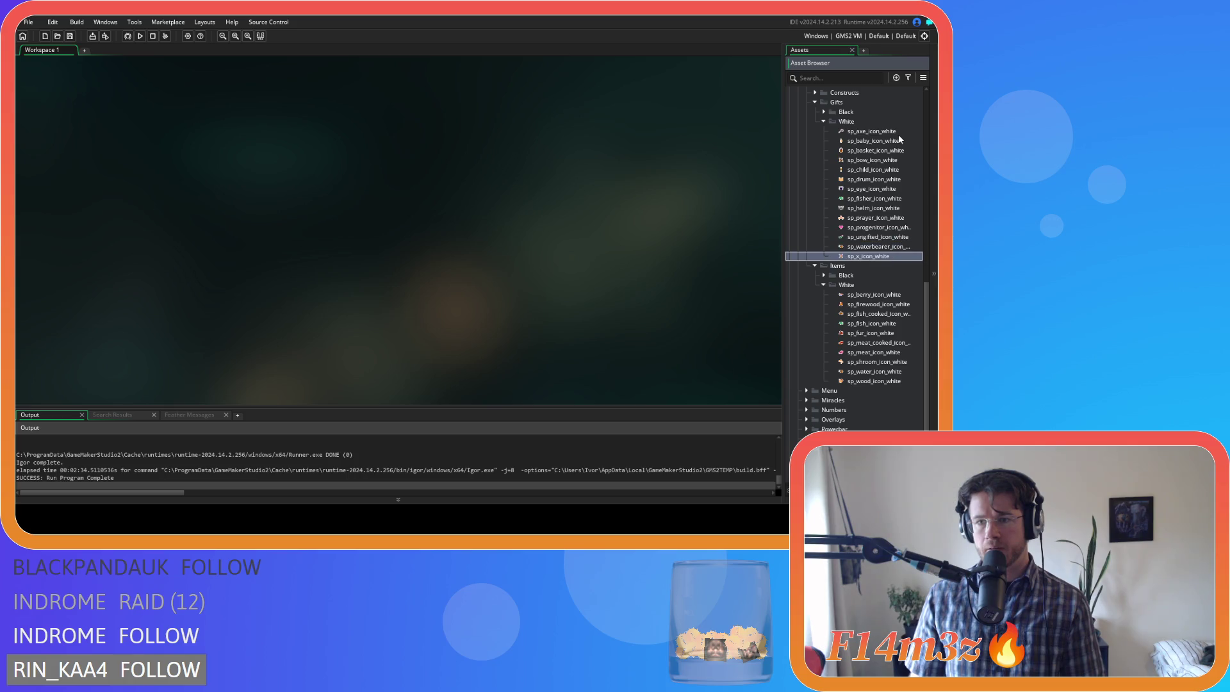
- Expand the Gifts > Black sprite folder and launch a test run with F5
left_click(628, 205)
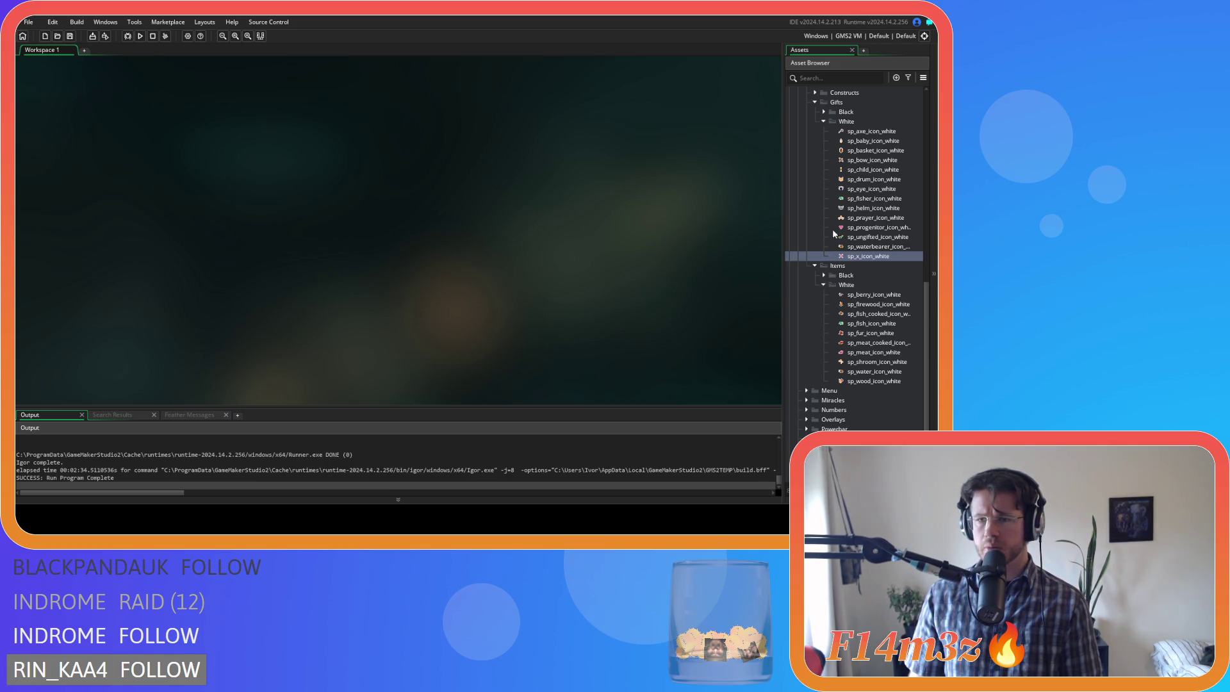
left_click(824, 112)
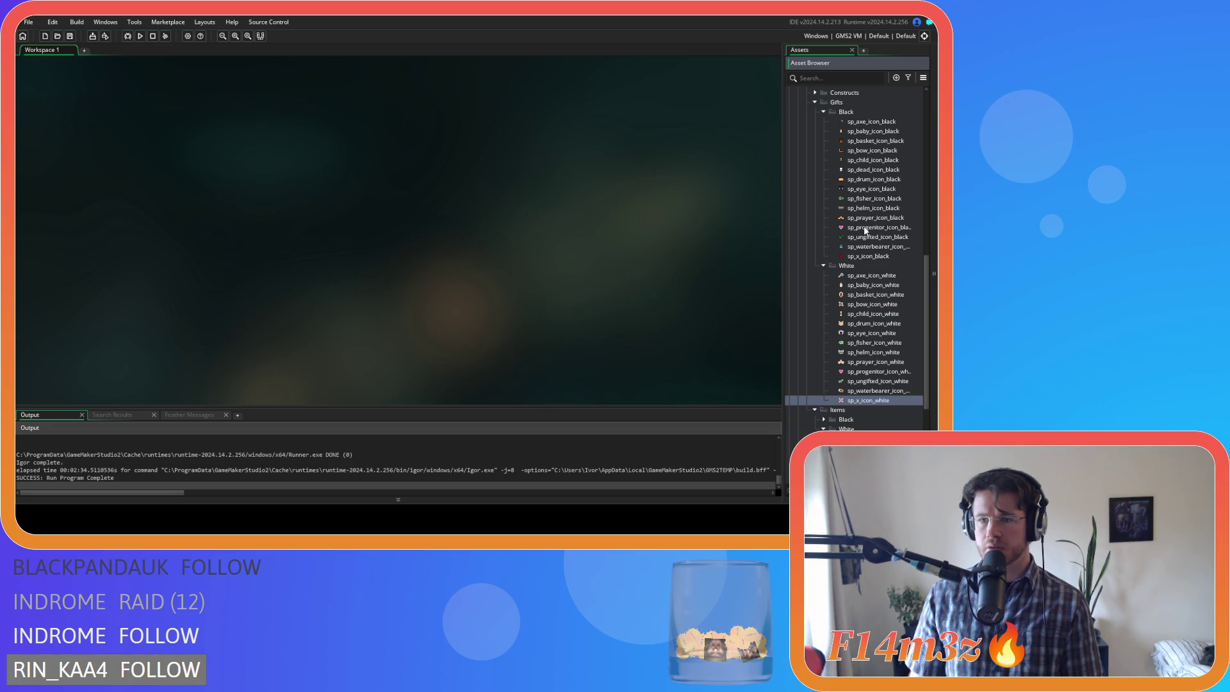
scroll(863, 230, "down", 3)
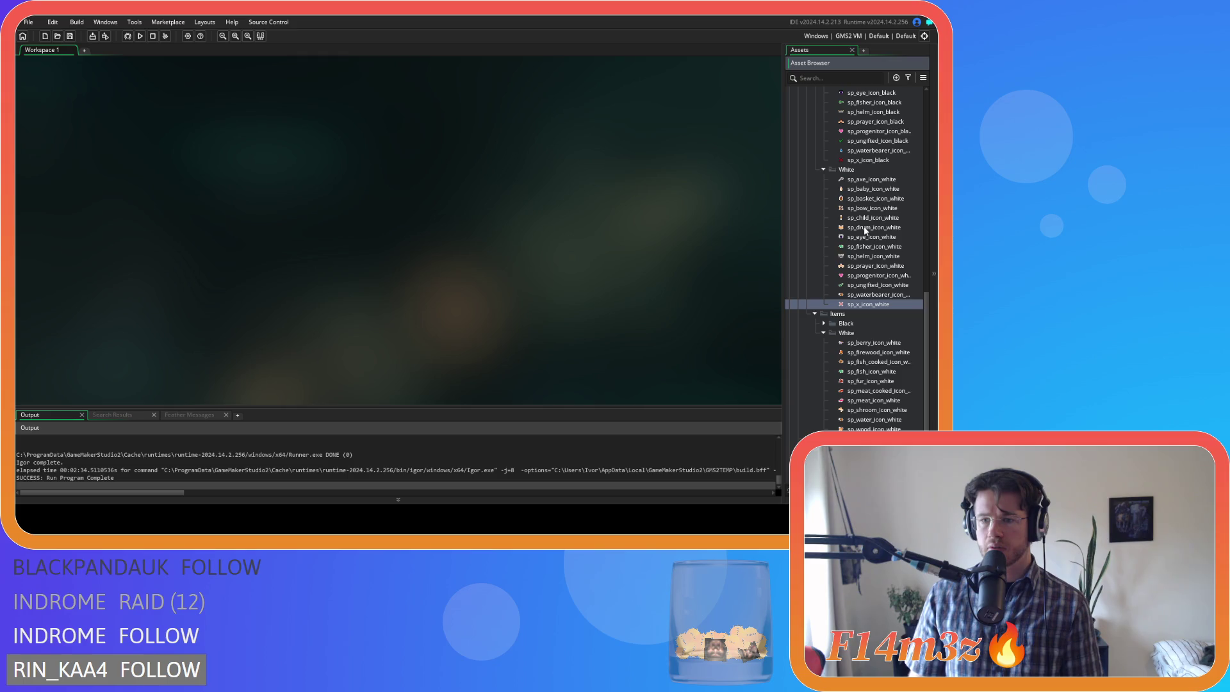
key("F5")
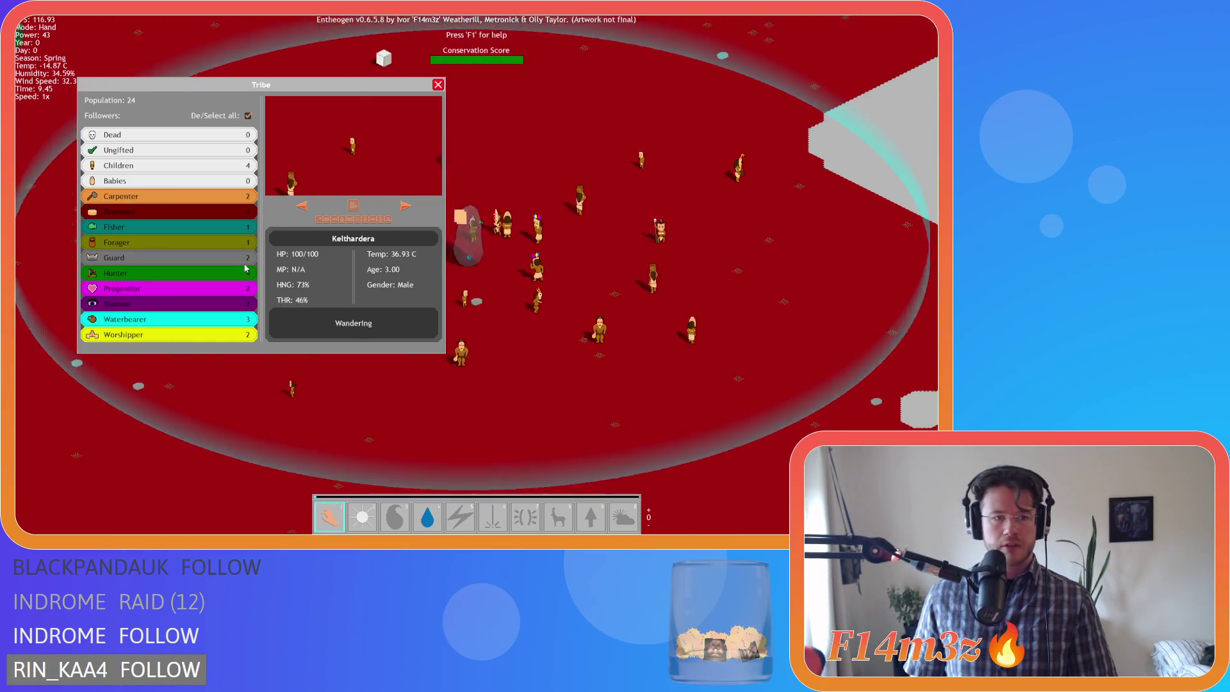
- Close the Tribe panel, carry the antlered villager across the map toward the lake, then quit with Esc and Y
left_click(437, 84)
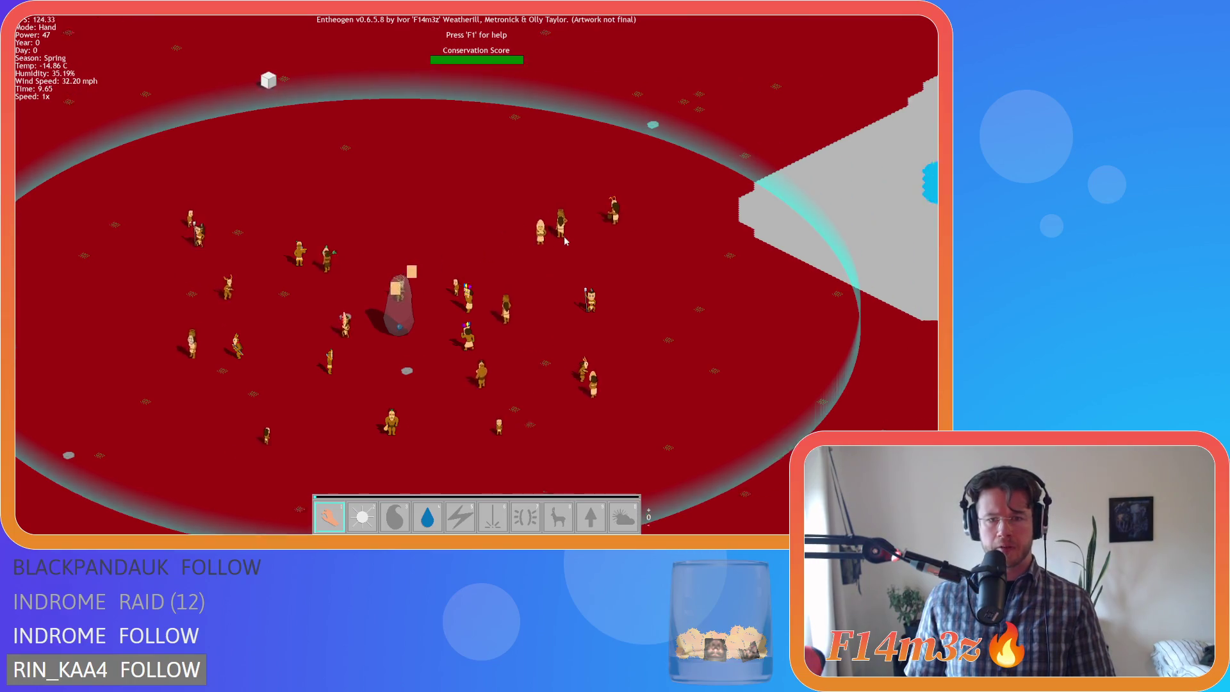
left_click(762, 292)
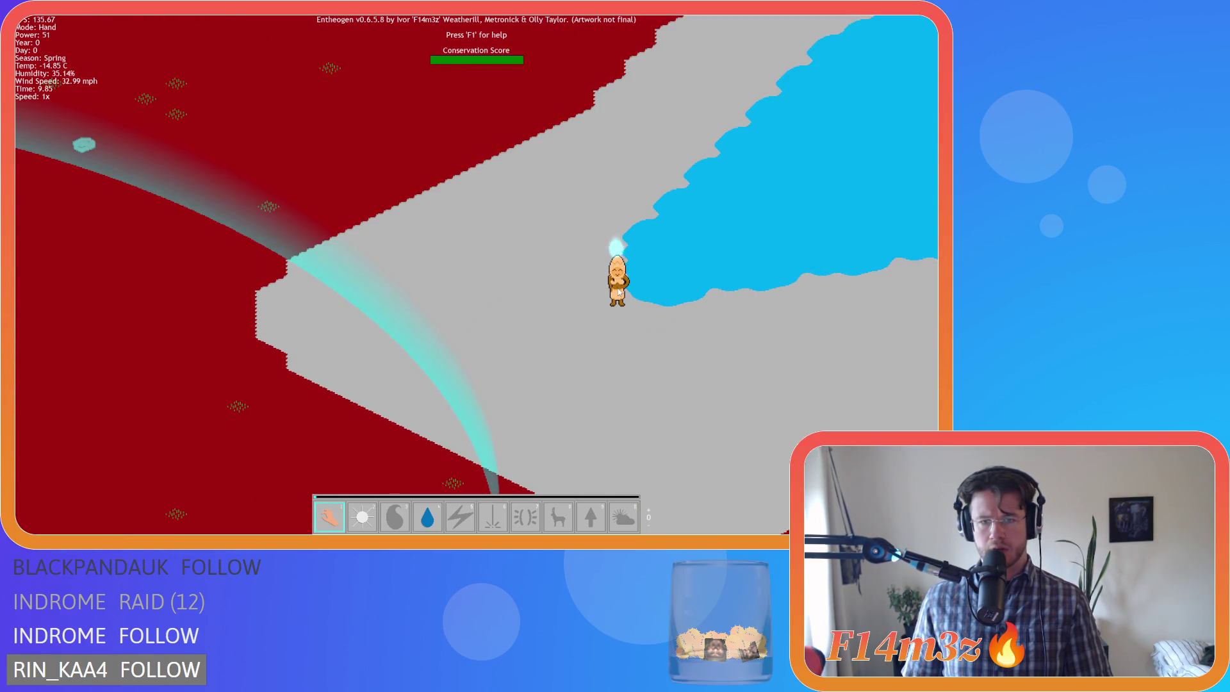
scroll(614, 272, "up", 2)
mouse_move(614, 273)
left_mouse_down()
mouse_move(703, 235)
mouse_move(357, 236)
left_mouse_up()
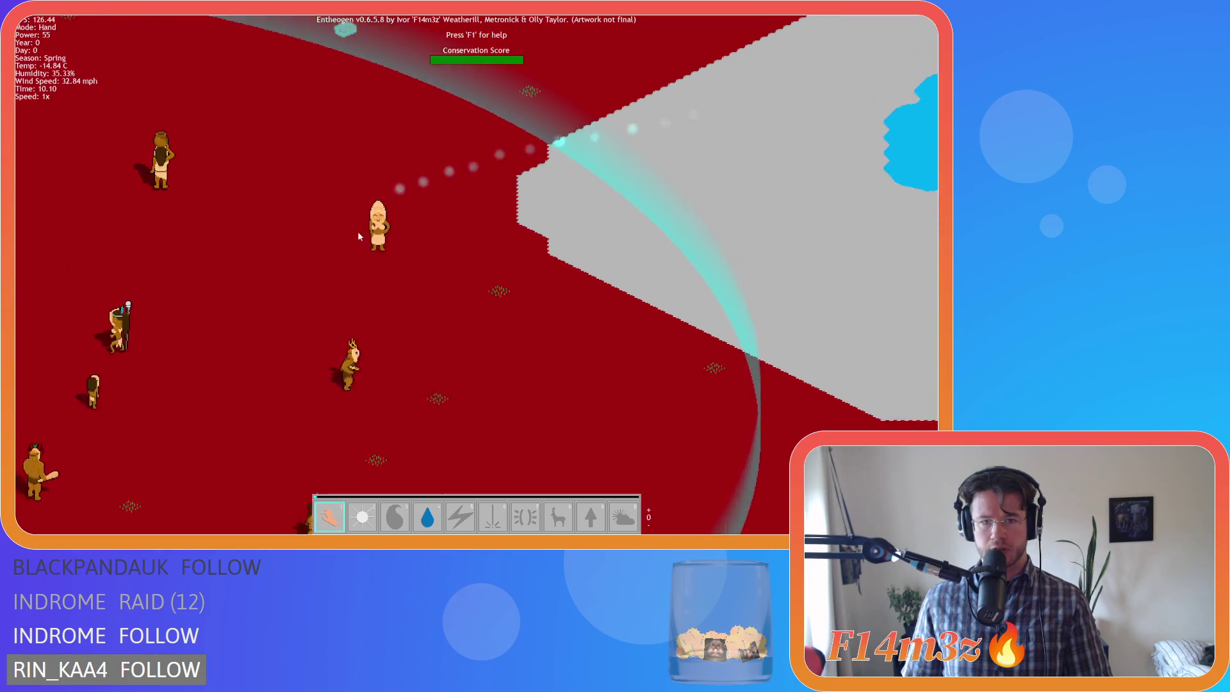
key("Left")
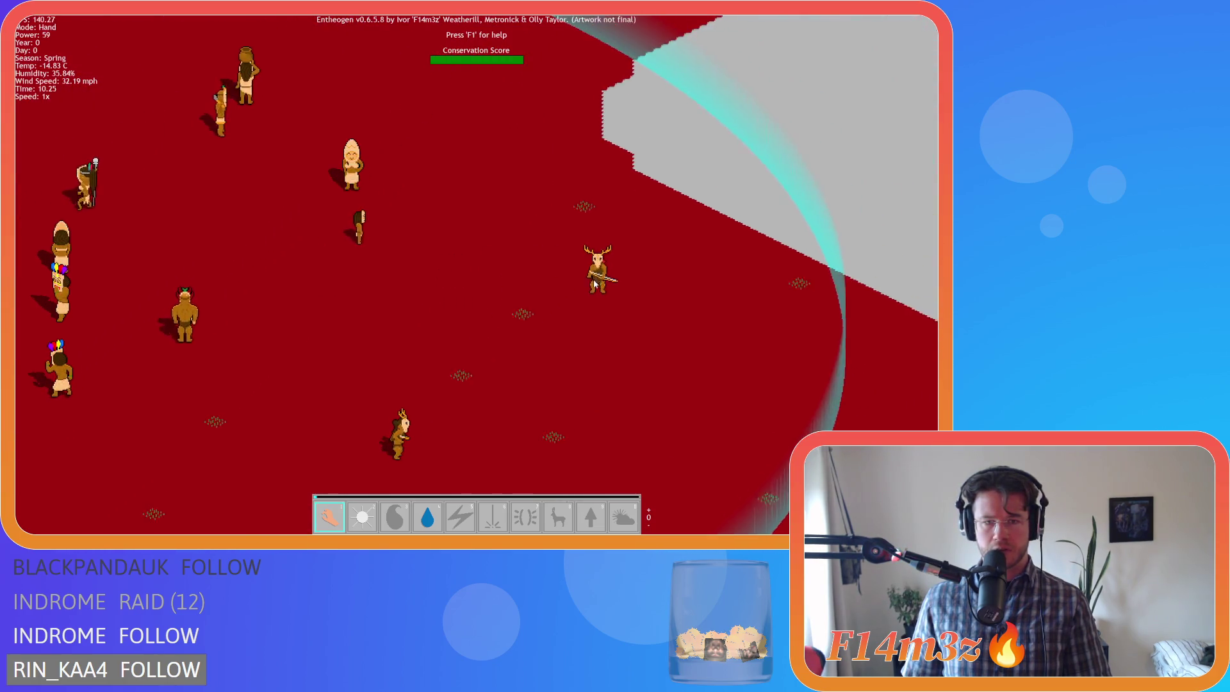
mouse_move(200, 317)
left_mouse_down()
mouse_move(214, 326)
mouse_move(392, 285)
mouse_move(540, 304)
mouse_move(544, 318)
mouse_move(200, 266)
mouse_move(244, 310)
mouse_move(288, 297)
mouse_move(299, 332)
mouse_move(289, 315)
mouse_move(631, 336)
left_mouse_up()
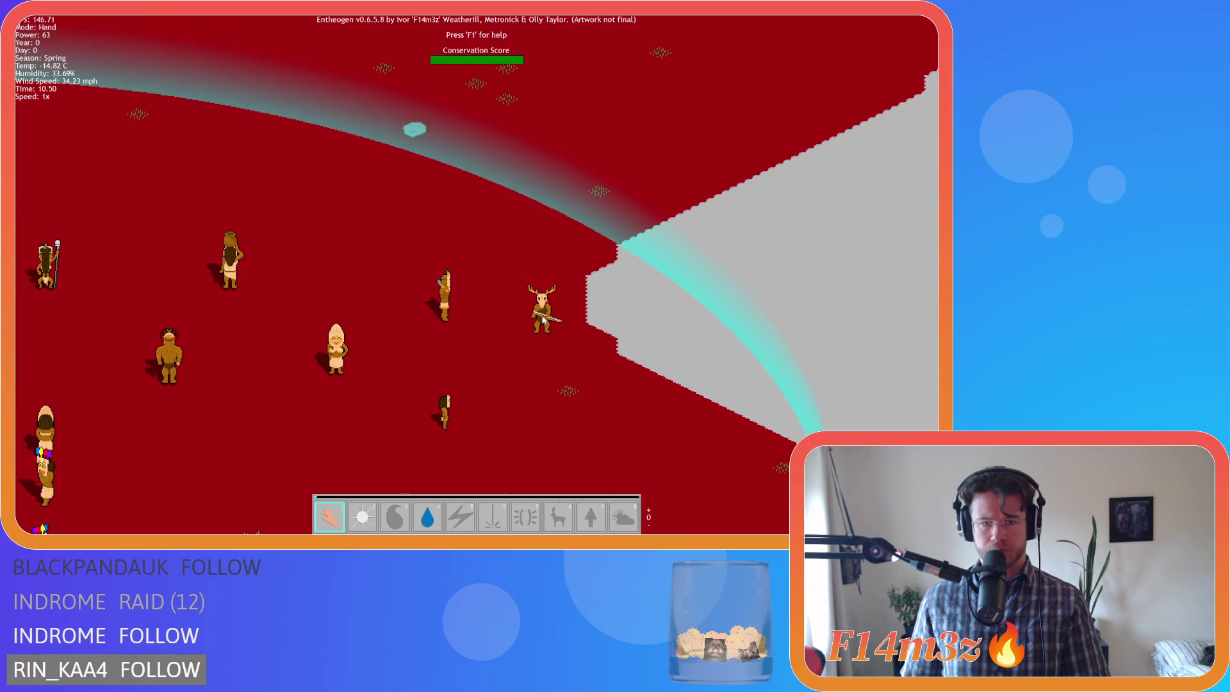
scroll(543, 319, "down", 5)
scroll(244, 310, "up", 5)
scroll(291, 317, "down", 5)
key("Escape")
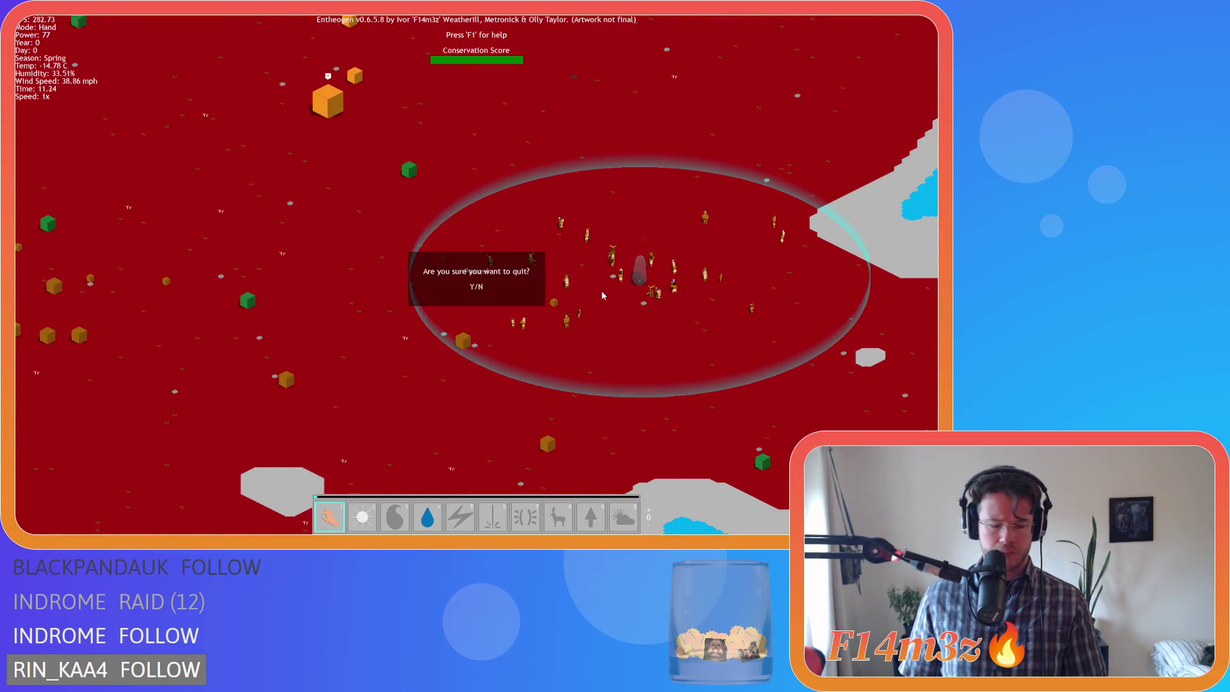
key("y")
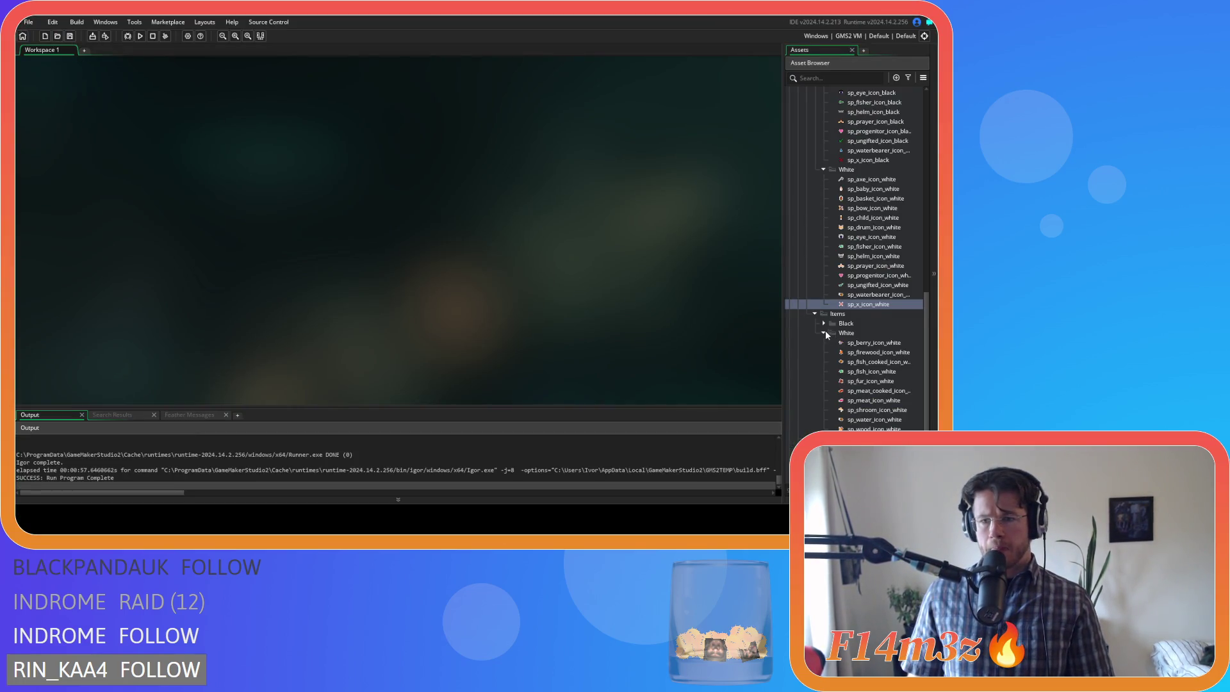
- Collapse the gift icon folders, expand the Numbers sprite folder and glance at sp_1
left_click(815, 314)
scroll(818, 317, "up", 2)
left_click(823, 213)
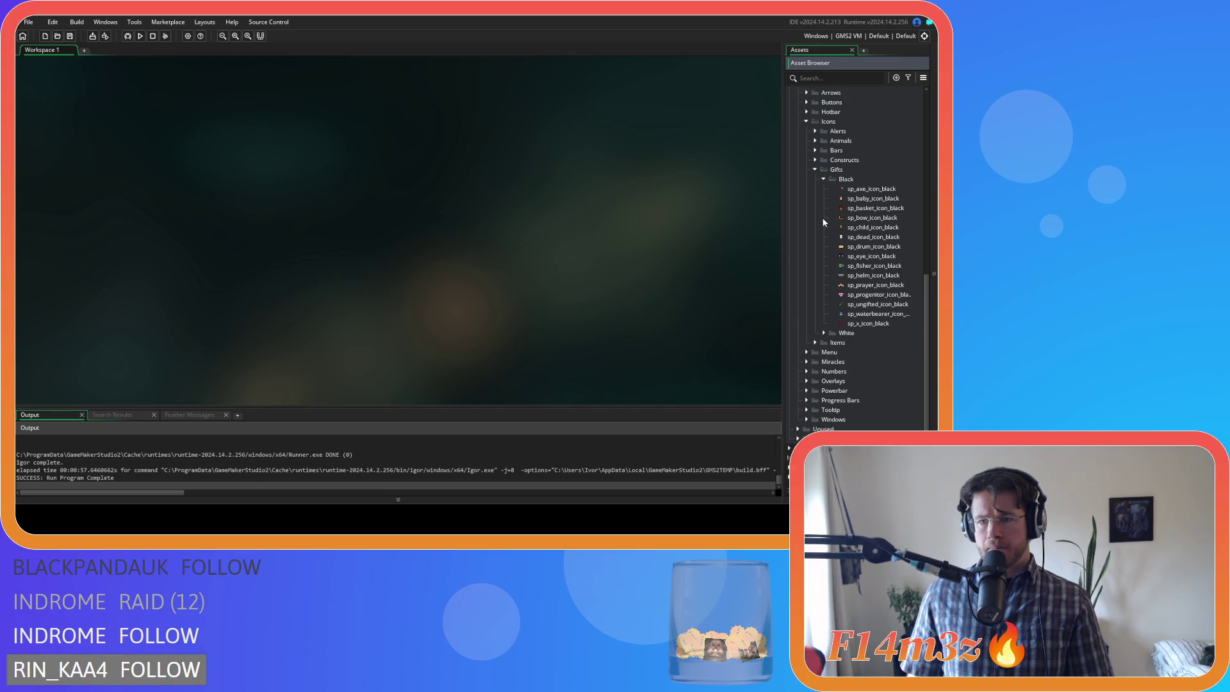
left_click(823, 179)
left_click(806, 371)
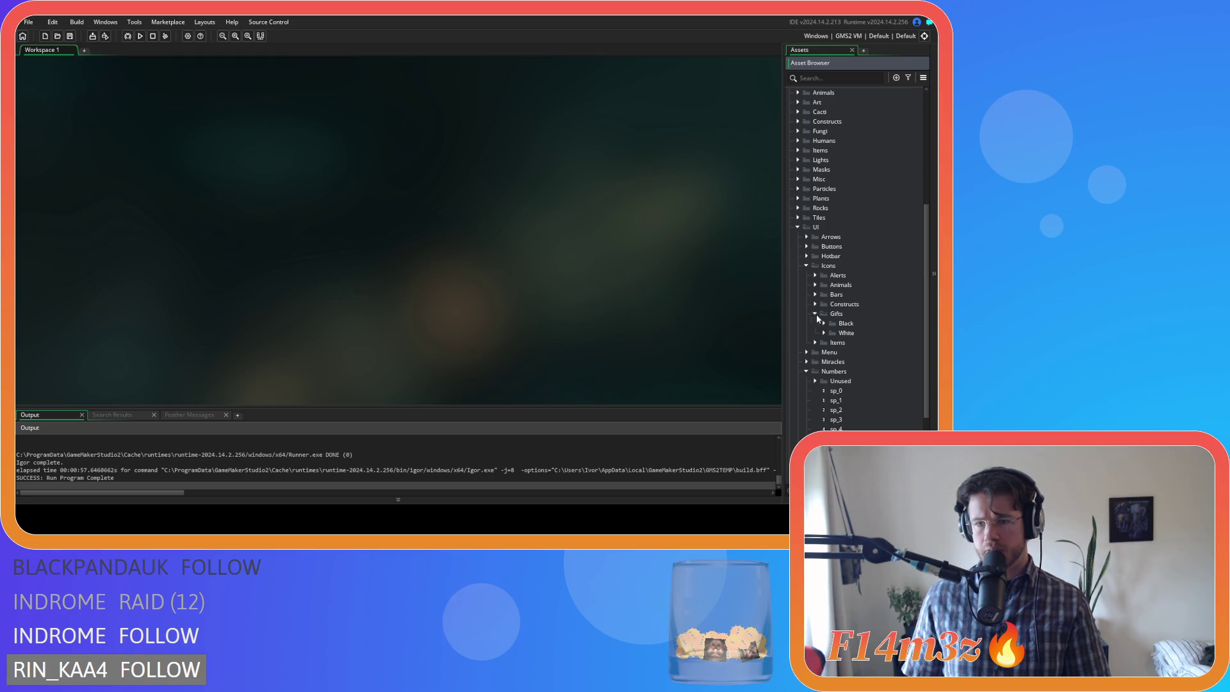
left_click(806, 265)
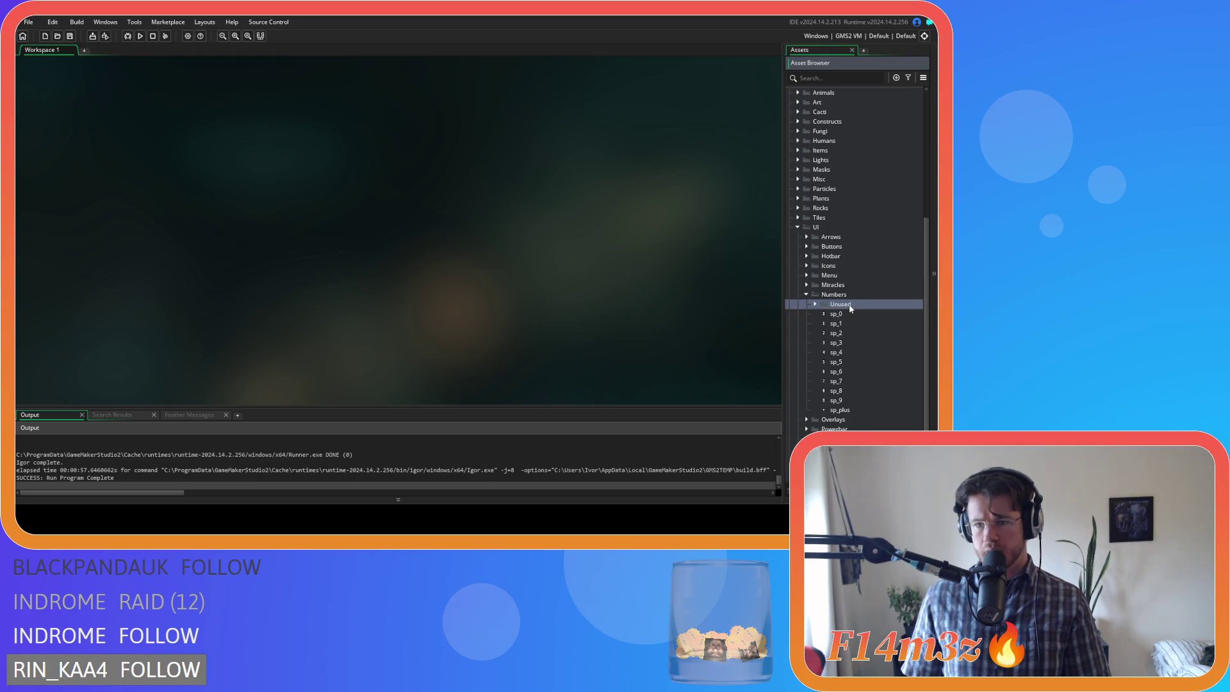
right_click(845, 296)
left_click(845, 303)
double_click(882, 323)
left_click(527, 87)
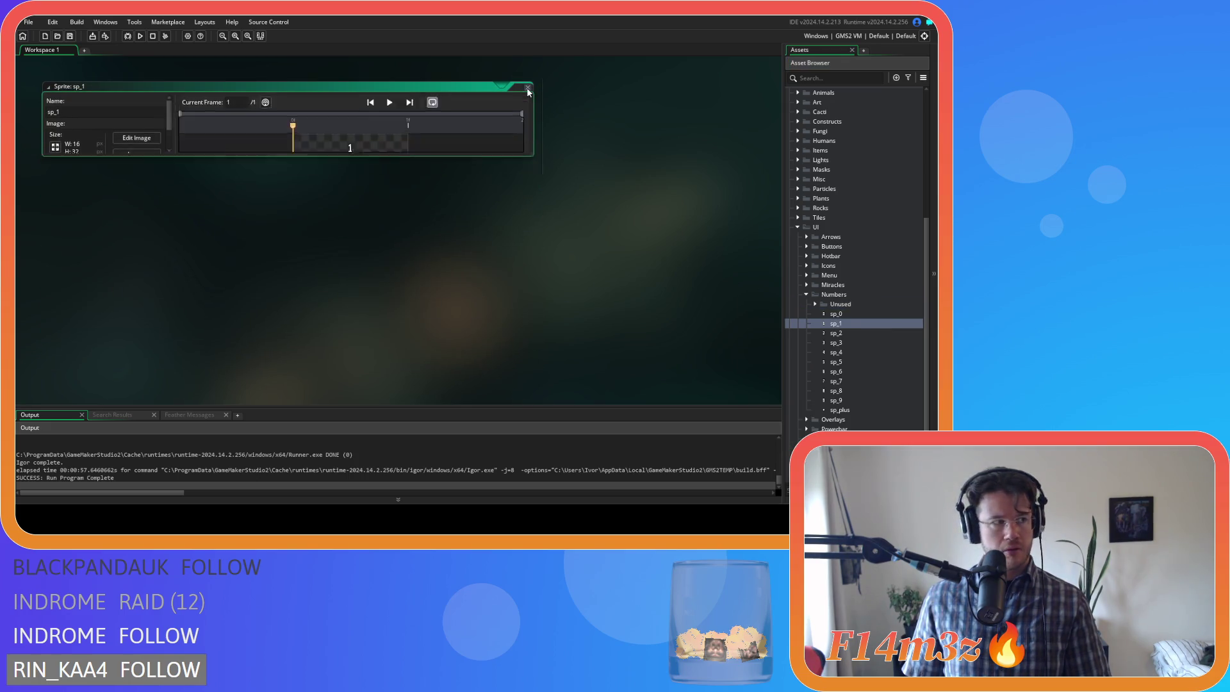
- Create a group named White inside Numbers, then start a second new group
right_click(843, 298)
mouse_move(824, 301)
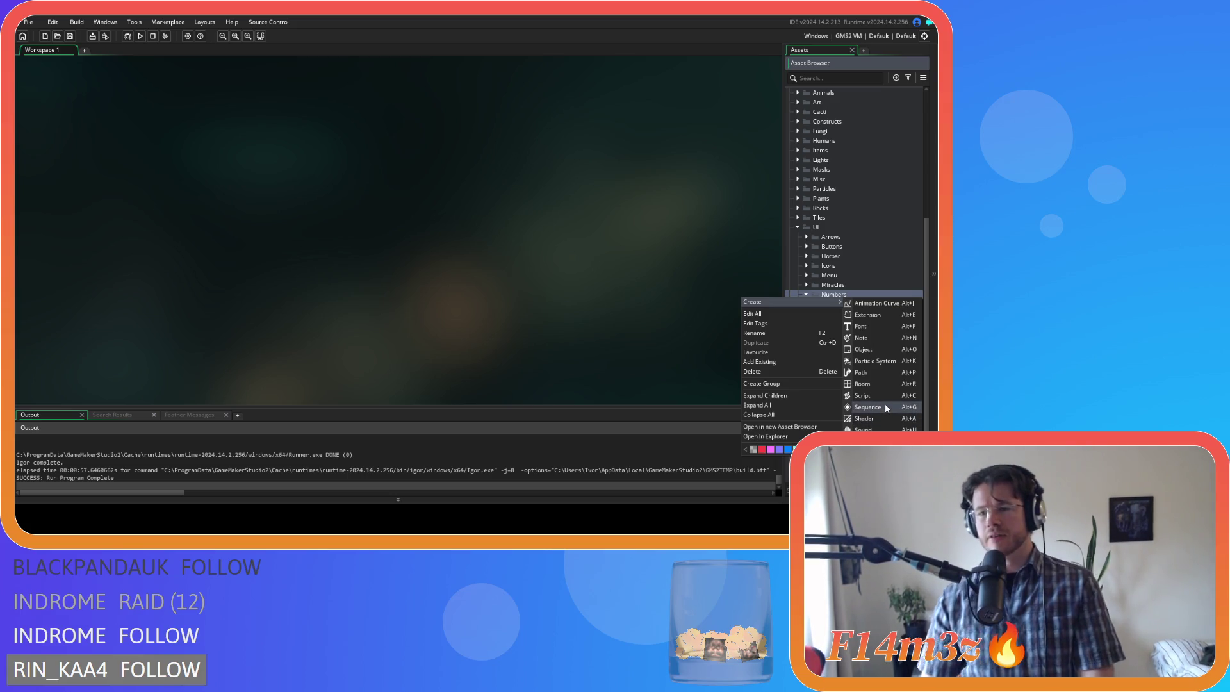
left_click(762, 383)
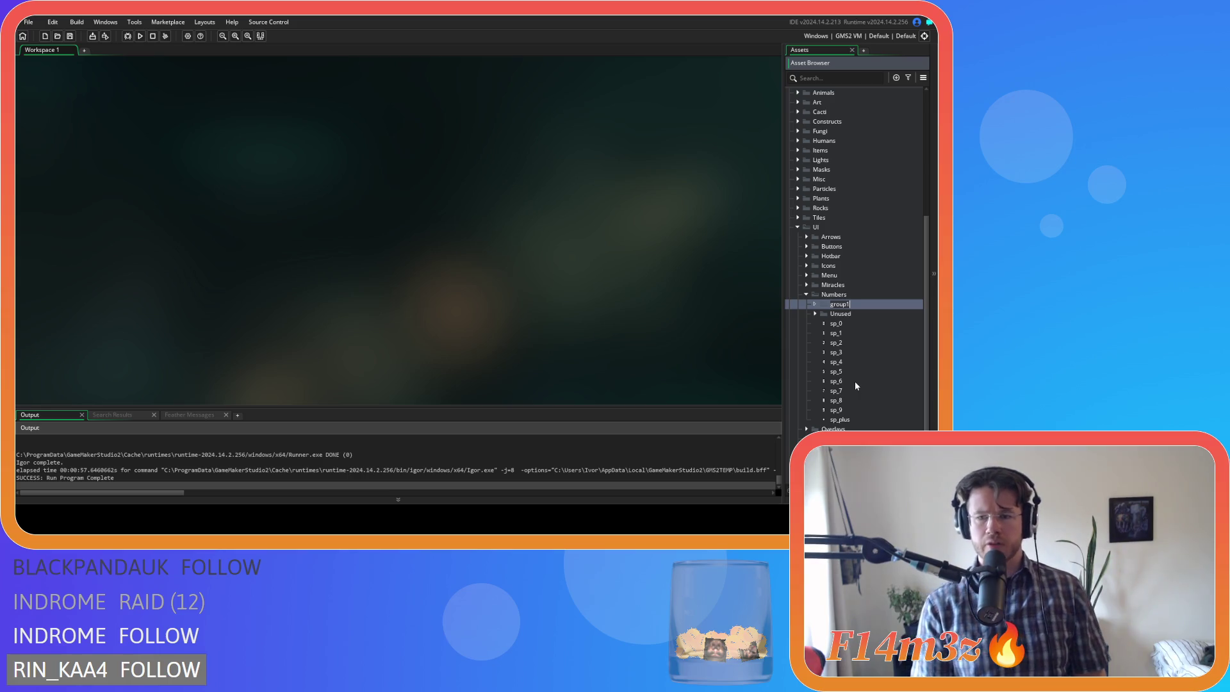
type("White")
key("Return")
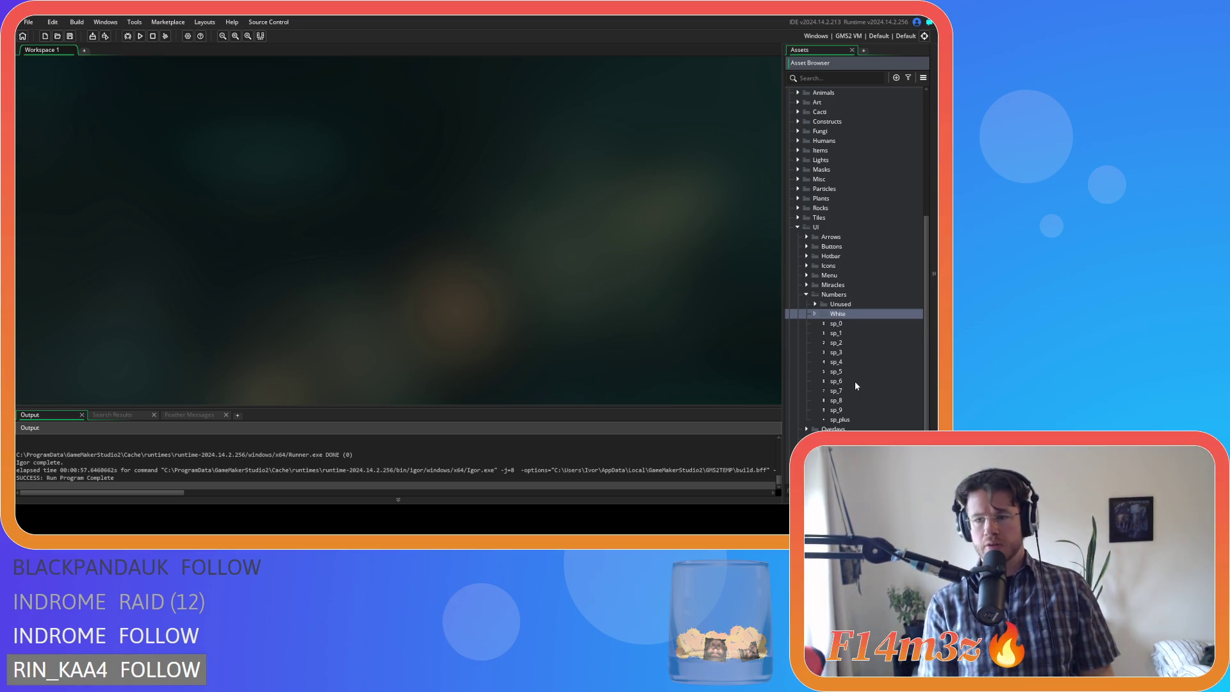
right_click(839, 294)
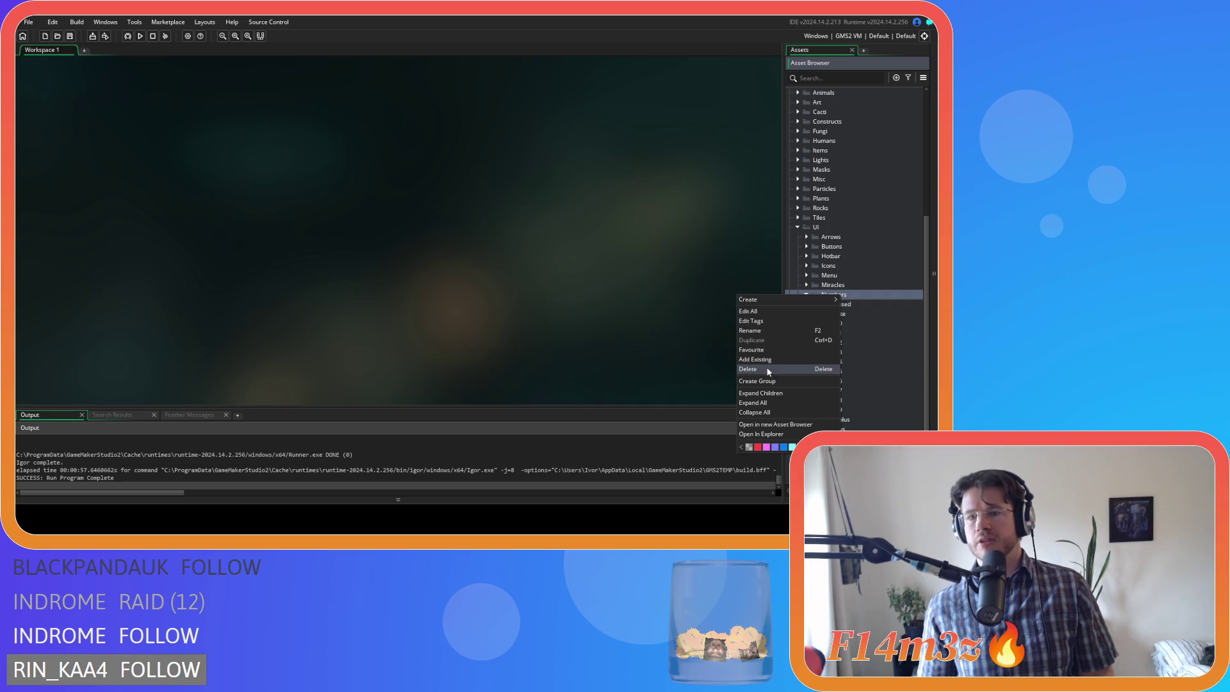
left_click(769, 382)
- Name the second group Black and move all the number sprites into White
type("Black")
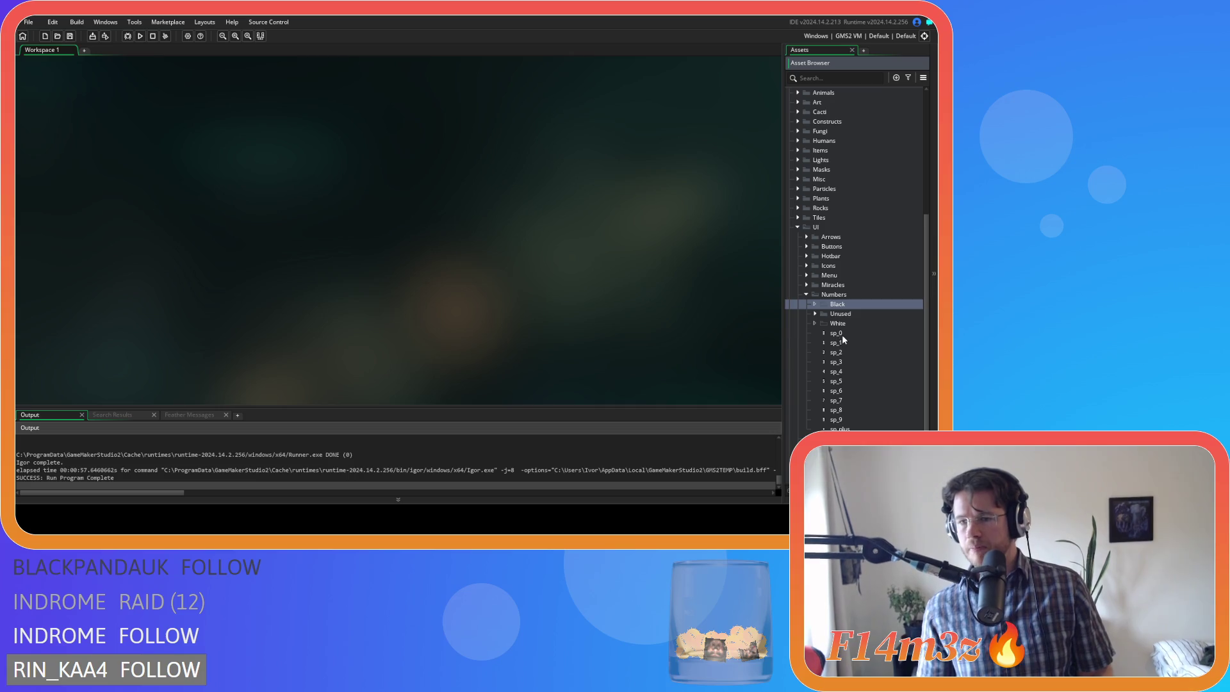
left_click(841, 334)
left_click(839, 442, "shift")
left_click_drag(842, 342, 838, 325)
right_click(852, 343)
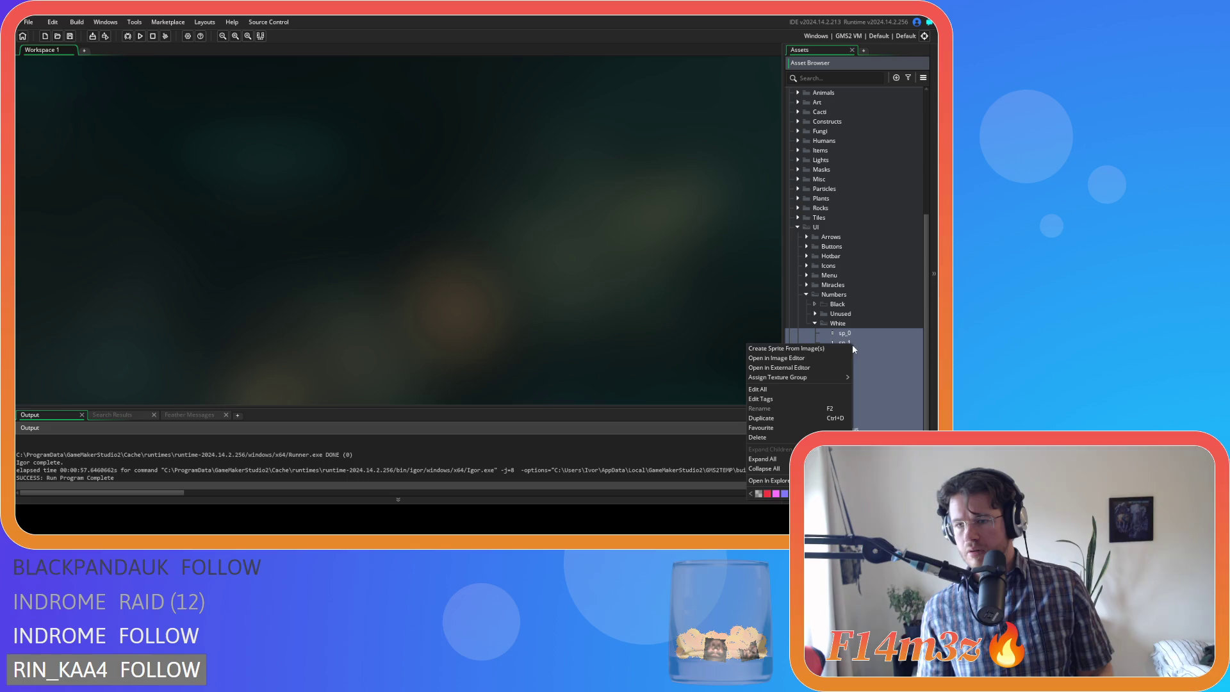
key("Escape")
- Move sp_10 through sp_19 out of White into the Black folder
scroll(858, 343, "down", 2)
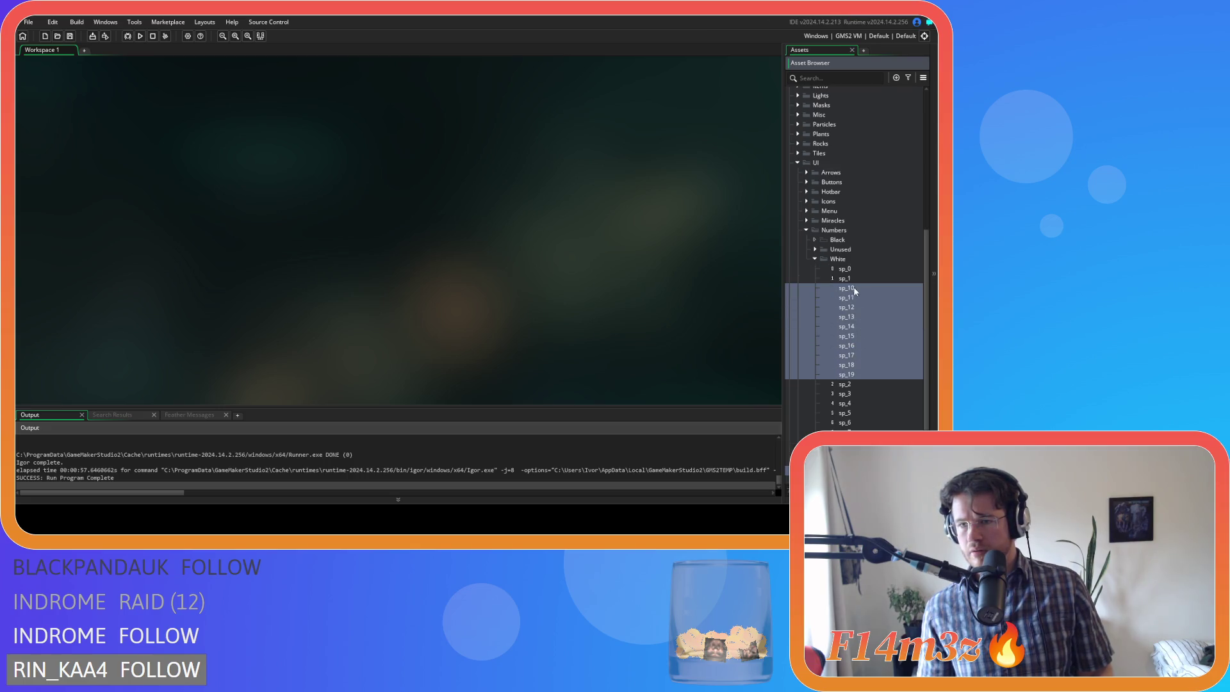
left_click_drag(849, 291, 850, 280)
left_click_drag(851, 250, 849, 244)
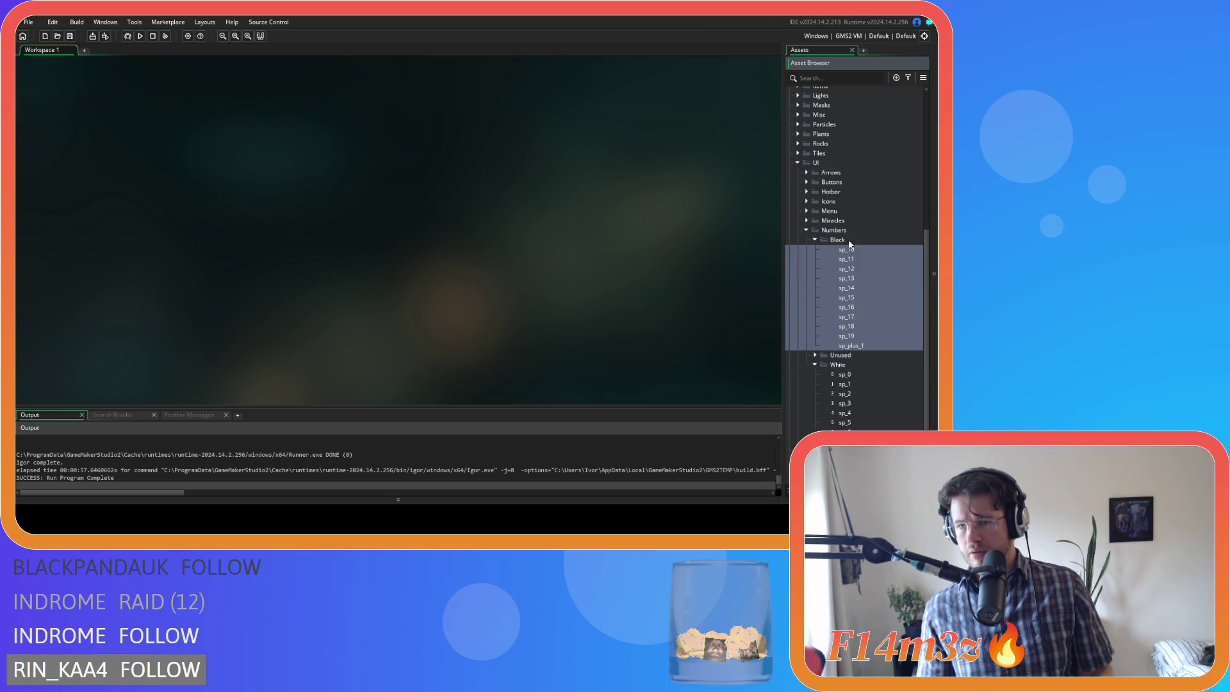
left_click(815, 355)
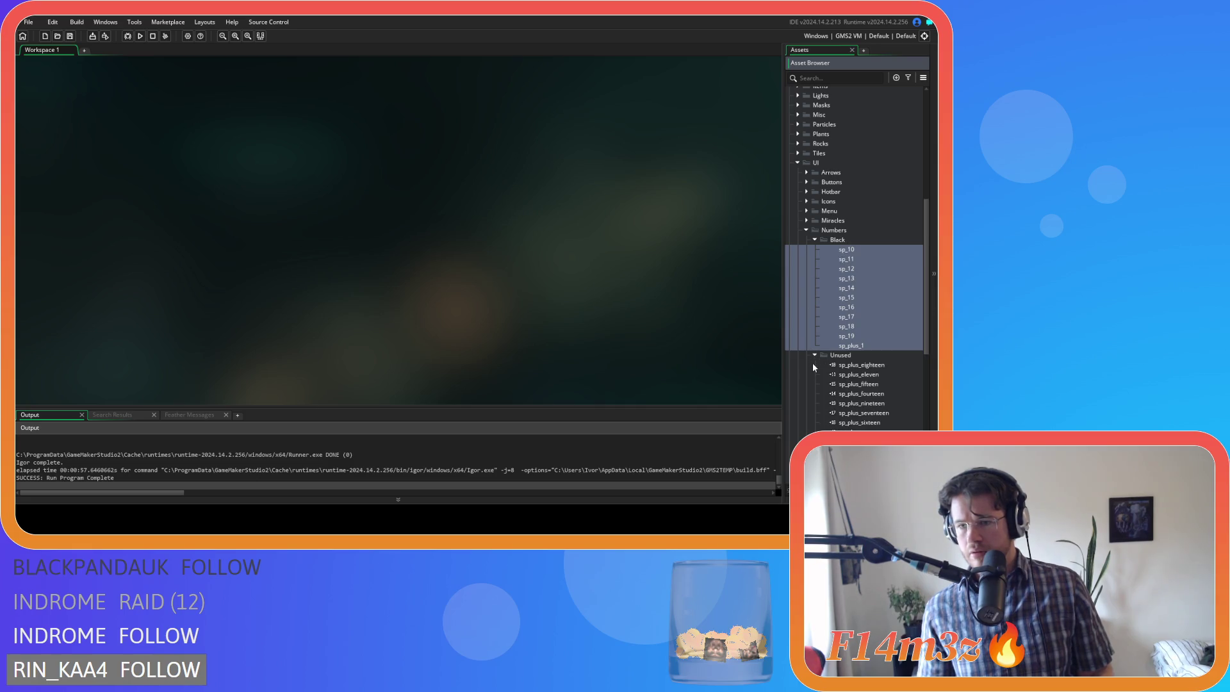
left_click(815, 356)
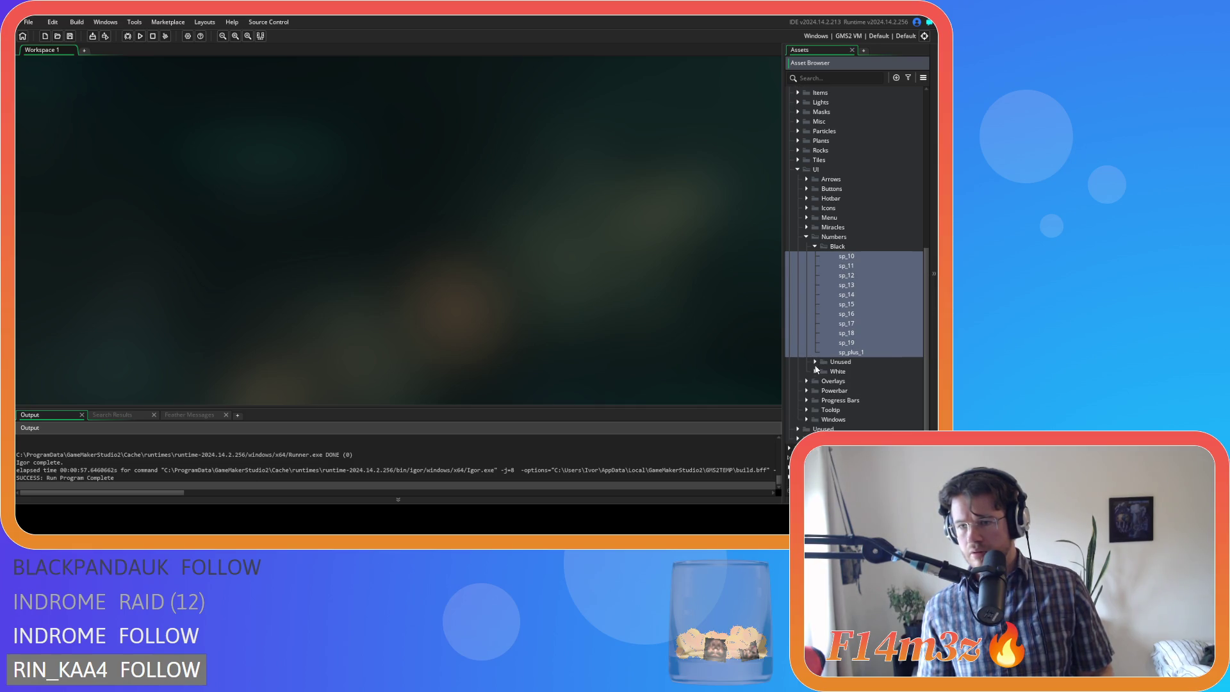
left_click(865, 255)
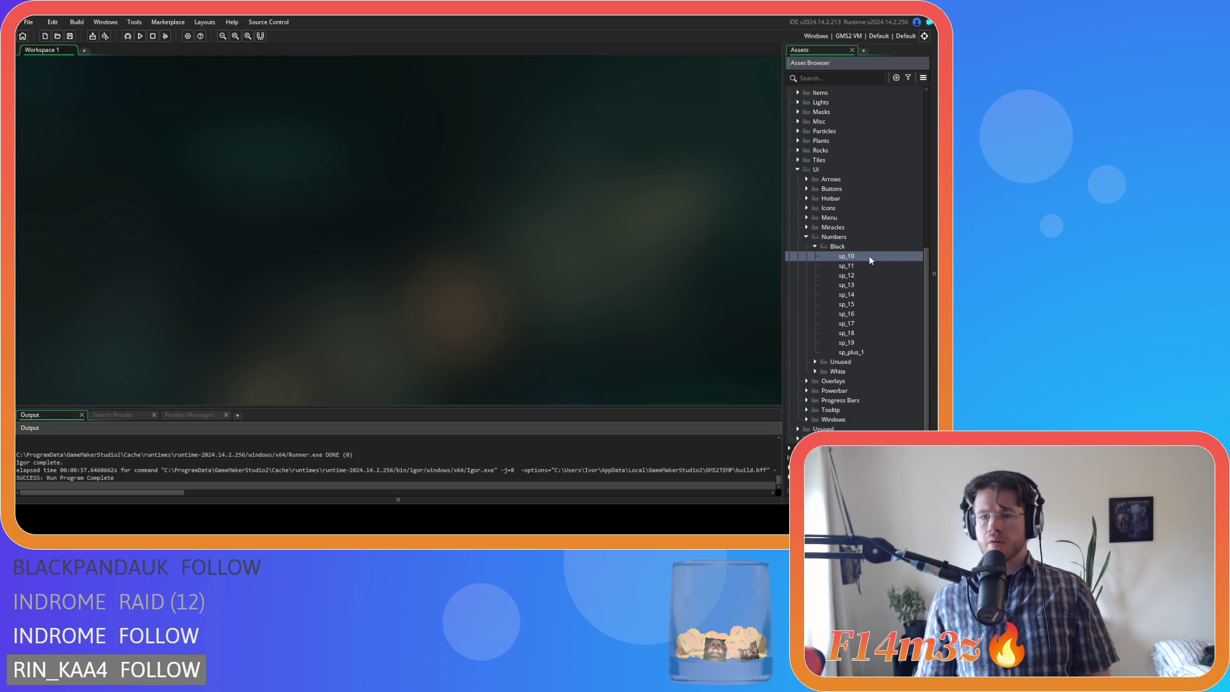
- Expand the White numbers folder and select sp_0
left_click(822, 371)
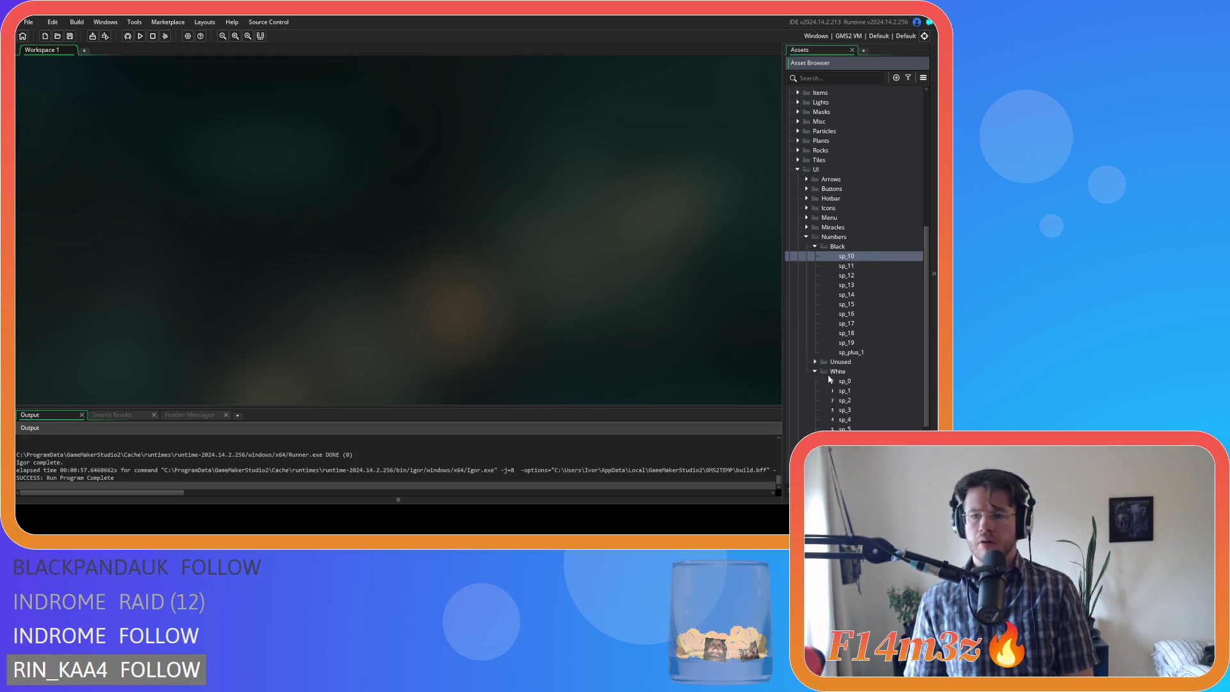
scroll(851, 353, "down", 2)
left_click(859, 343)
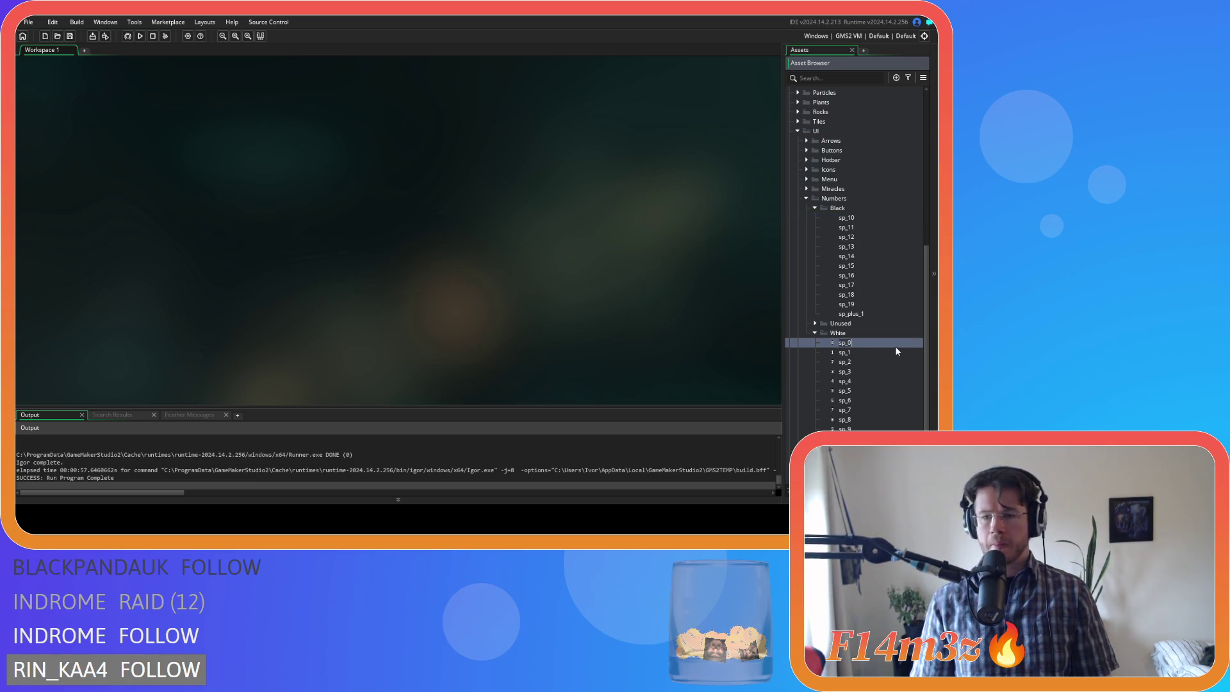
- Rename sp_0 through sp_4 to sp_0_white through sp_4_white
type("_white")
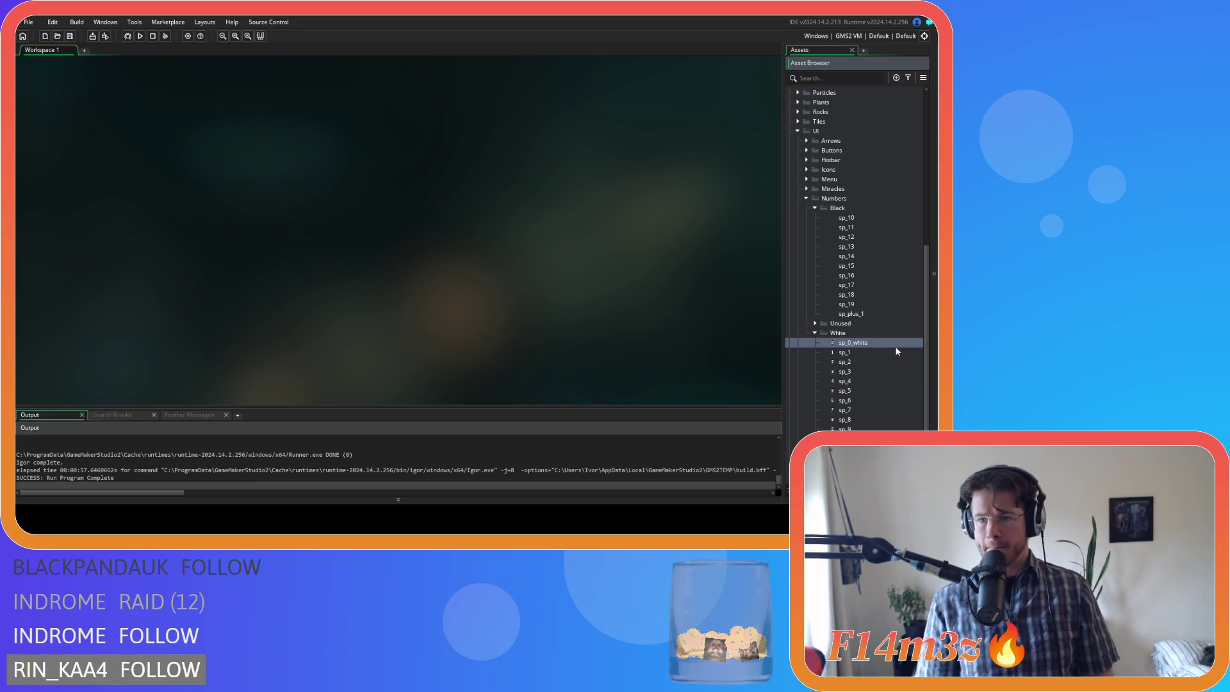
key("Left")
key("Left")
key("Left")
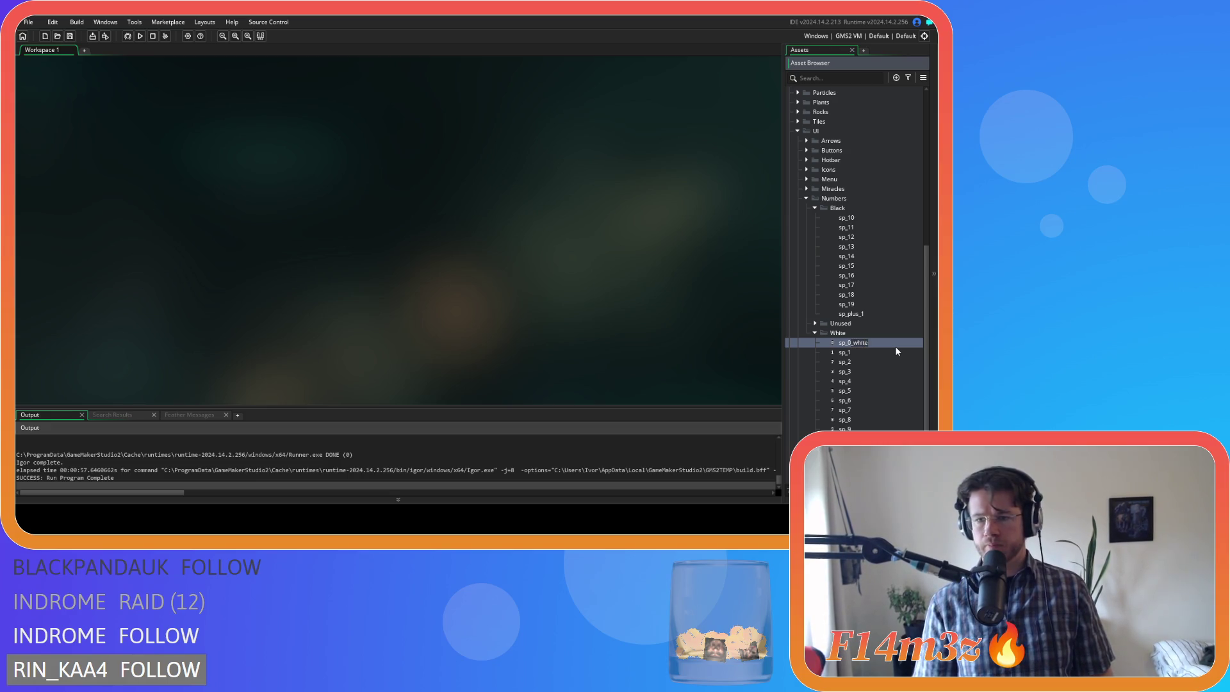
left_click(877, 353)
key("F2")
type("_white")
key("Return")
key("Down")
key("F2")
type("_white")
key("Return")
key("Down")
key("F2")
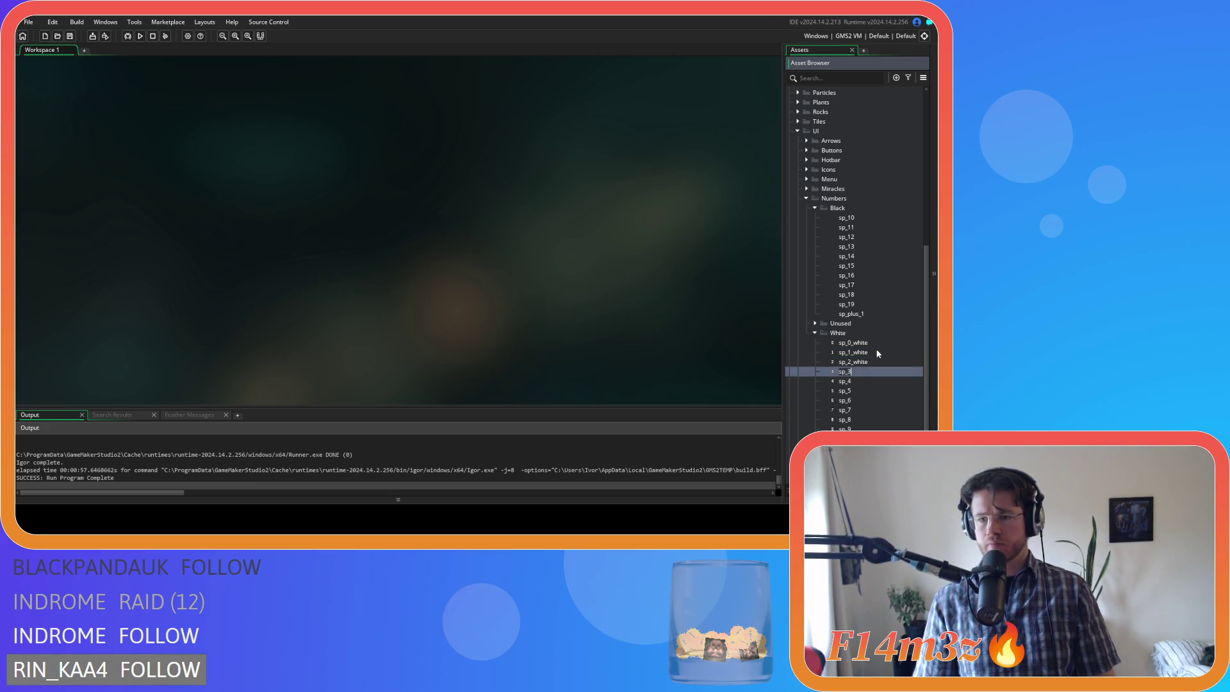
type("_white")
key("Return")
key("Down")
key("F2")
type("_white")
key("Return")
- Rename sp_5 through sp_8 with the _white suffix and begin renaming sp_9
key("Down")
key("F2")
type("_white")
key("Return")
key("Down")
key("F2")
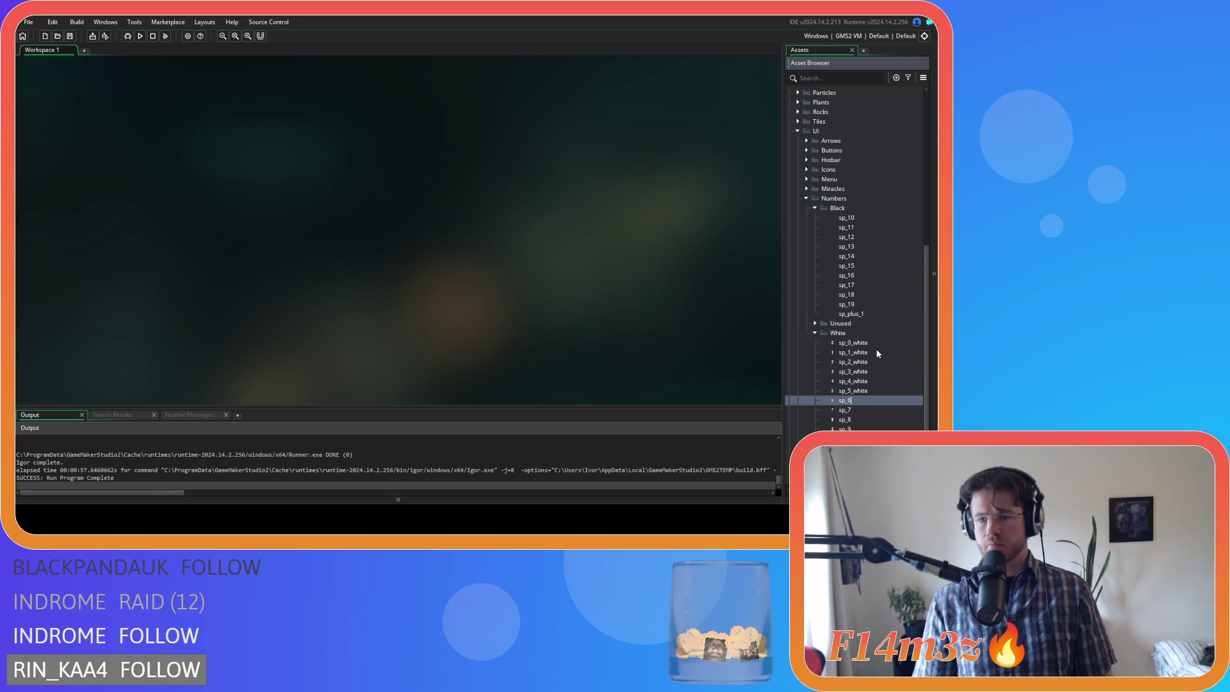
type("_white")
key("Return")
key("Down")
key("F2")
type("_white")
key("Return")
key("Down")
key("F2")
type("_white")
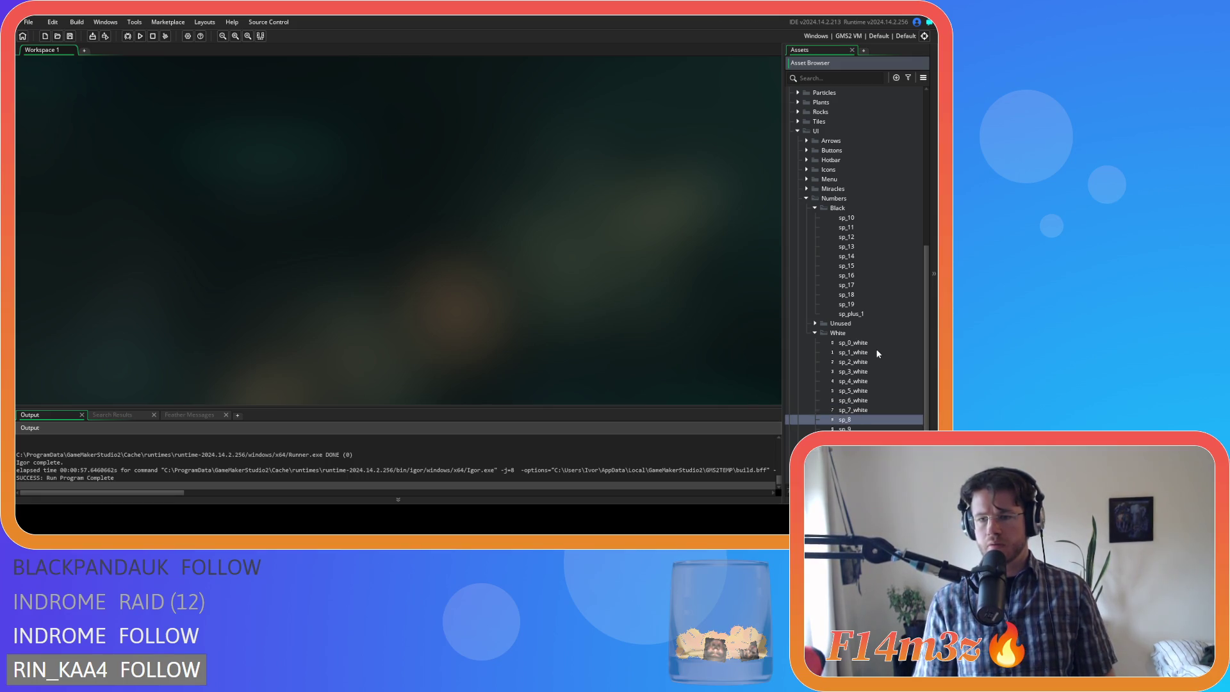
key("Return")
key("Down")
key("F2")
- Finish renaming the last white sprite to sp_9_white
type("_white")
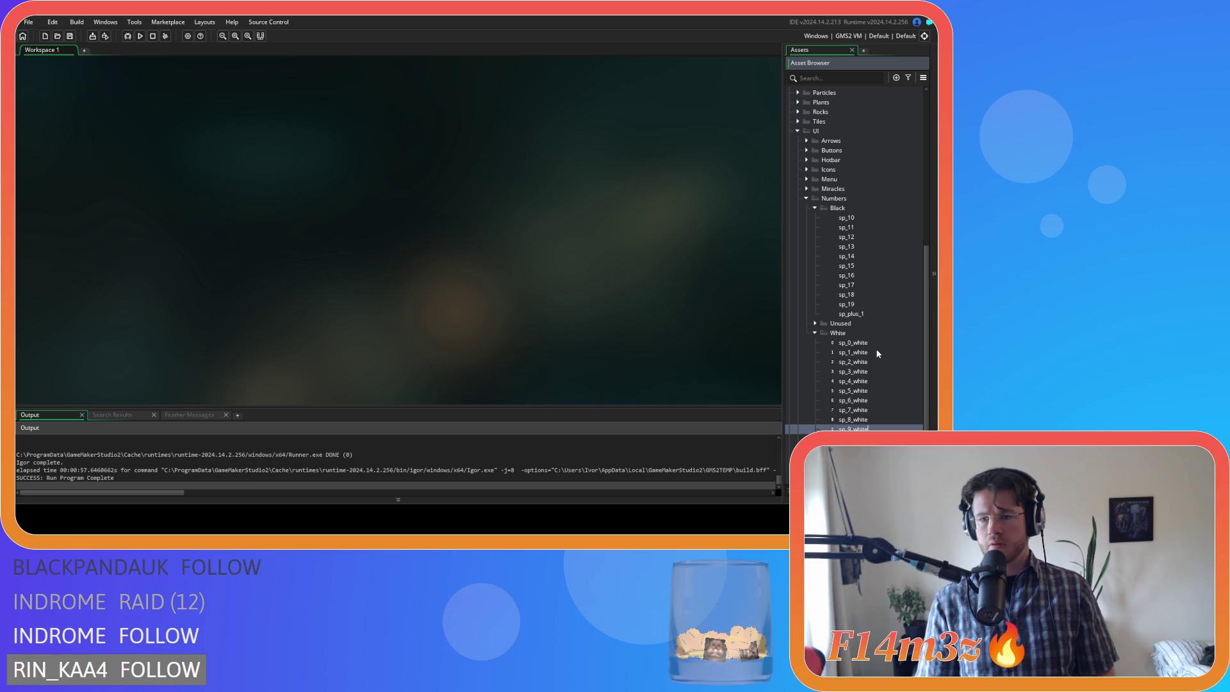
key("Return")
key("Down")
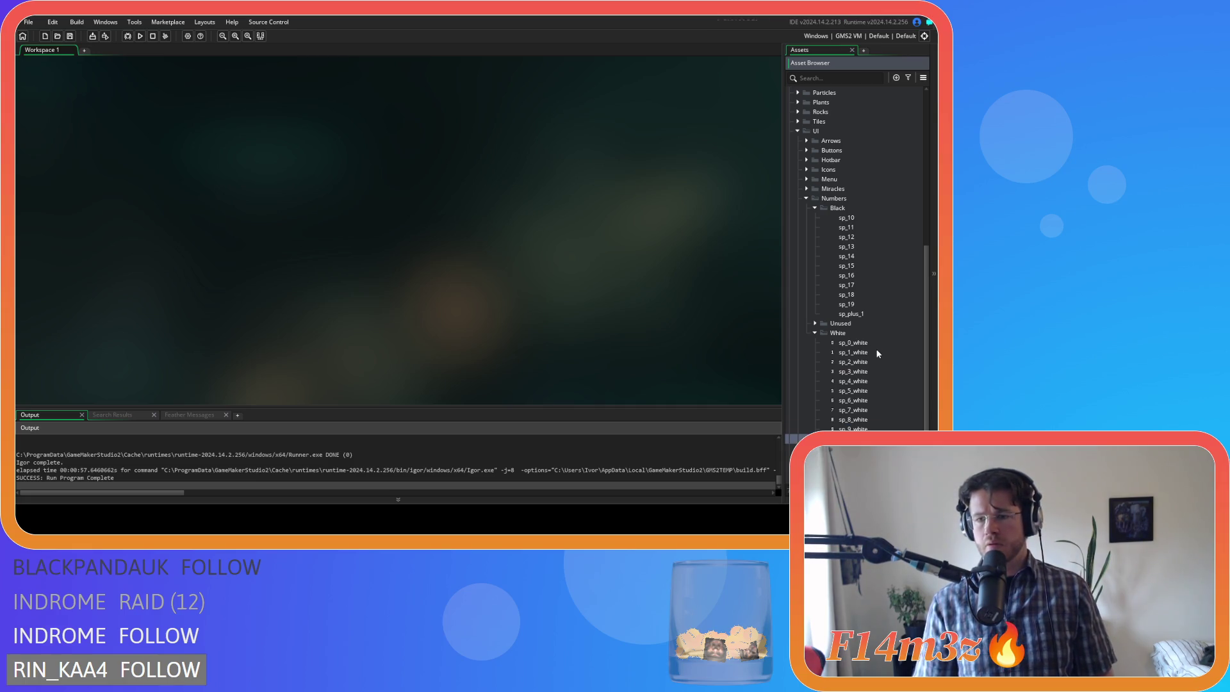
- Rename sp_10 in the Black folder to sp_1_black
left_click(866, 218)
key("F2")
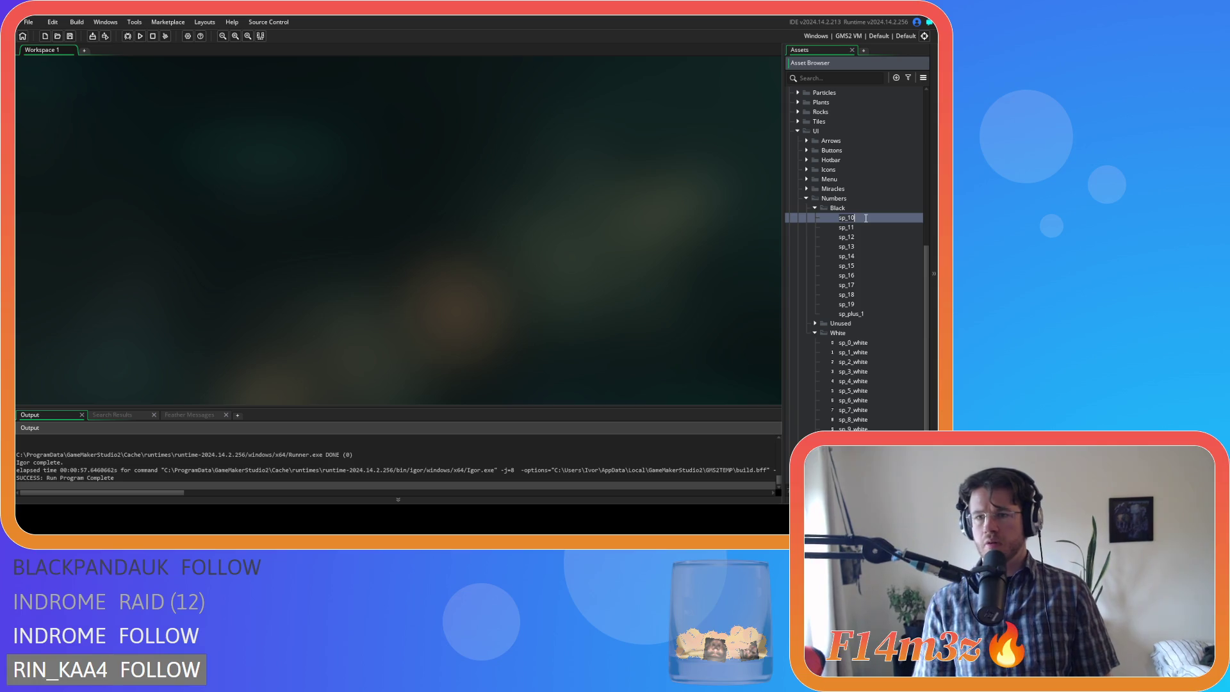
key("BackSpace")
key("Return")
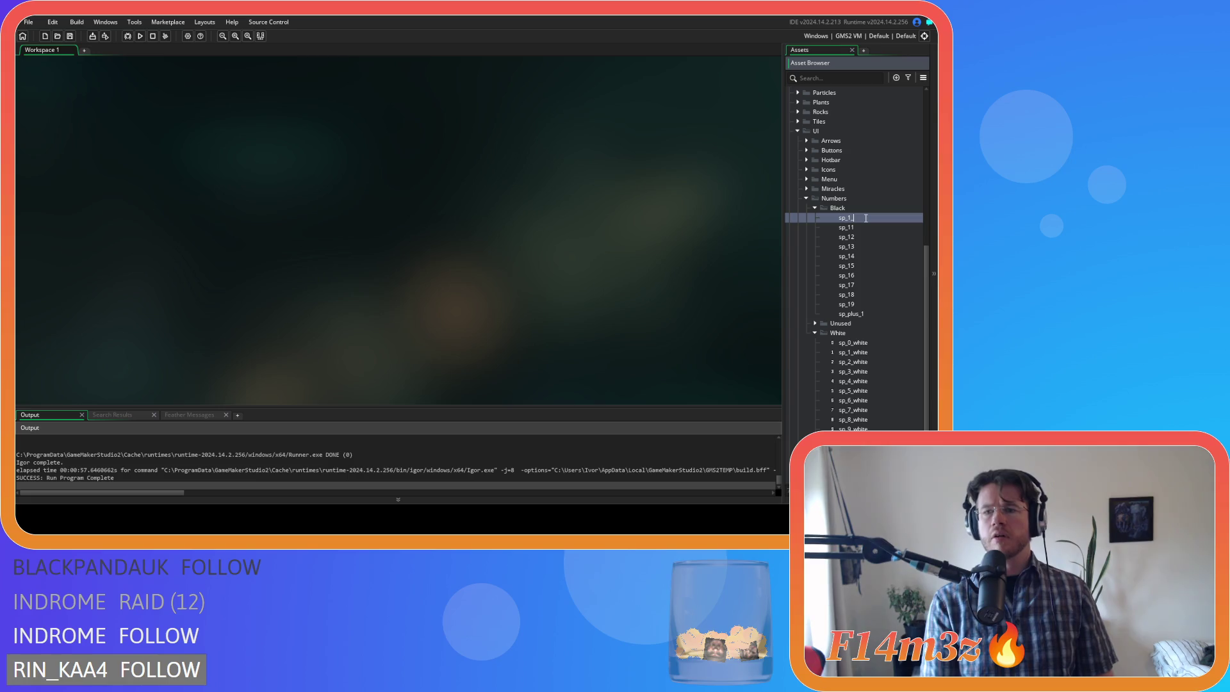
type("black")
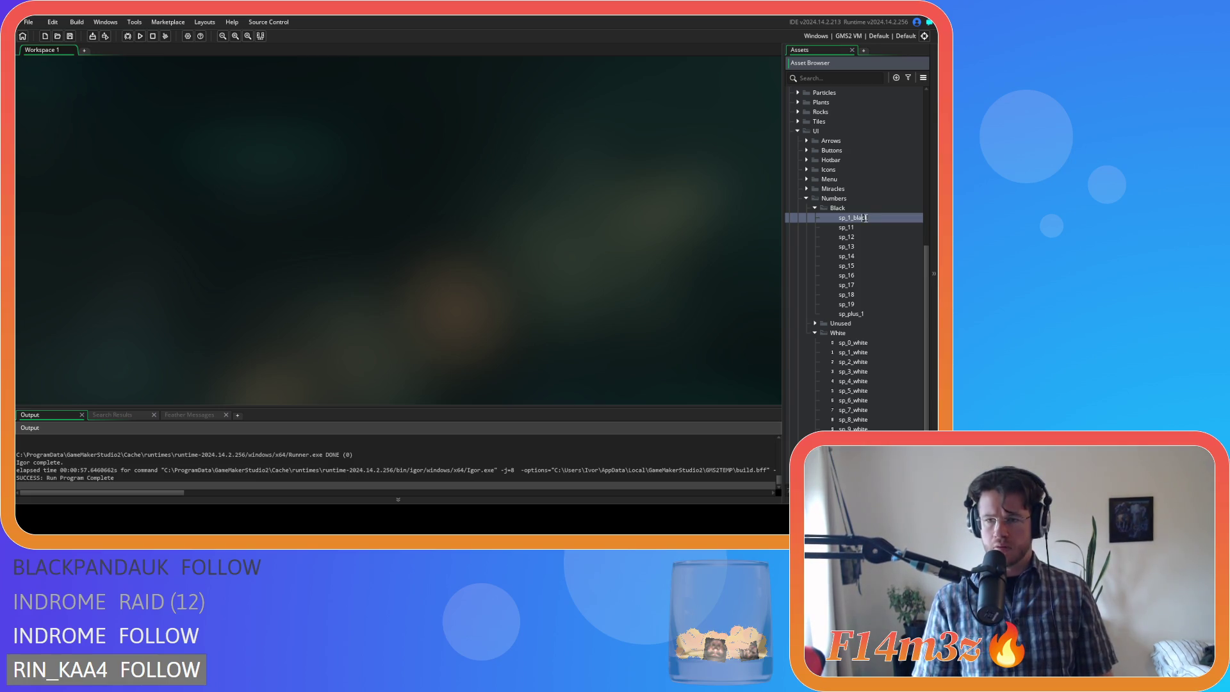
key("Left")
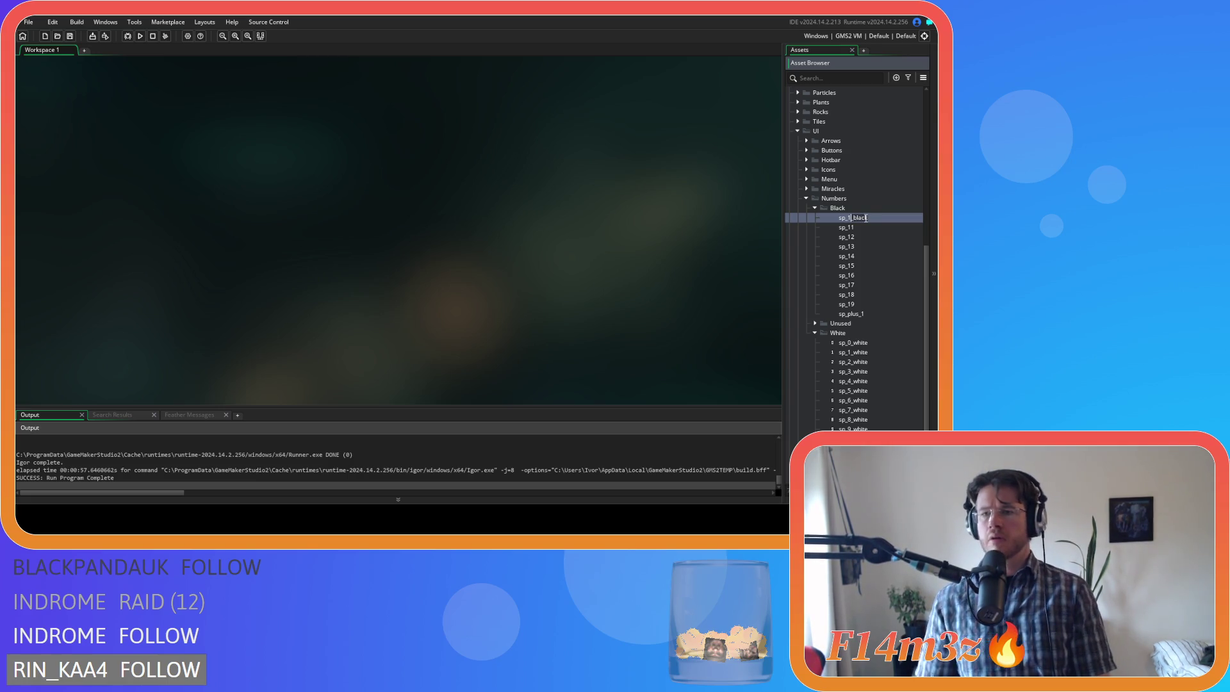
key("Return")
- Try naming sp_11 sp_1_black too, triggering the names-must-be-unique error
key("Down")
key("F2")
type("_black")
key("Return")
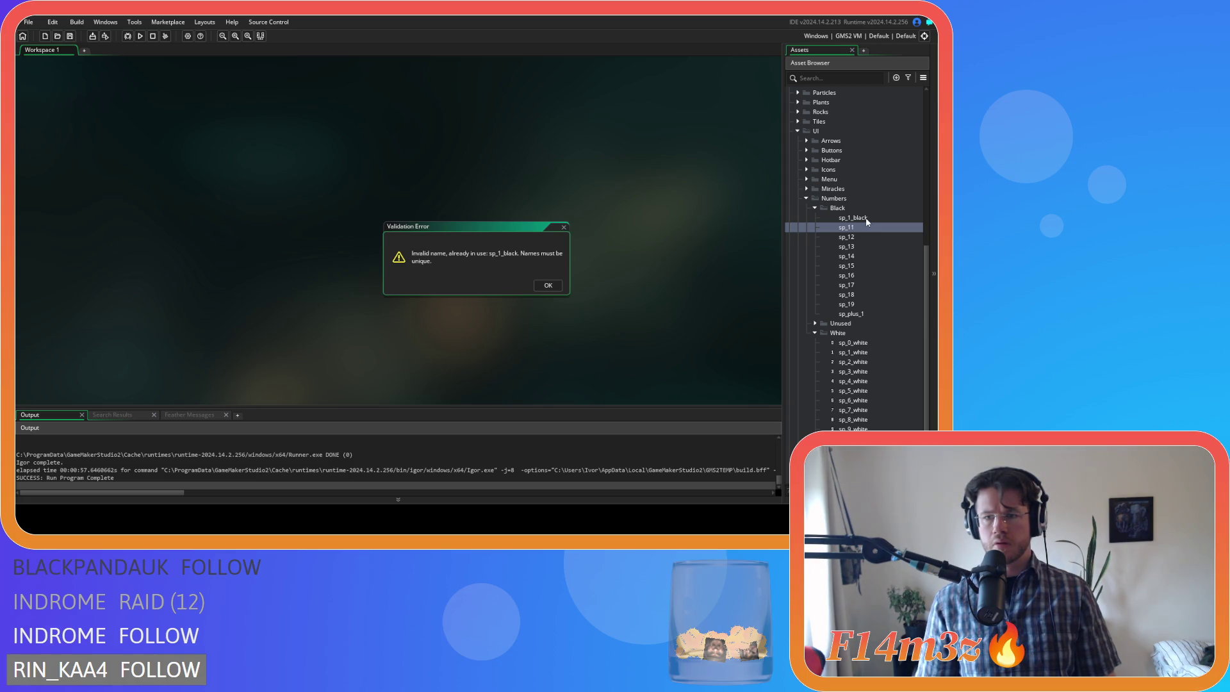
- Dismiss the duplicate-name Validation Error and inspect the sp_1_black sprite
left_click(866, 219)
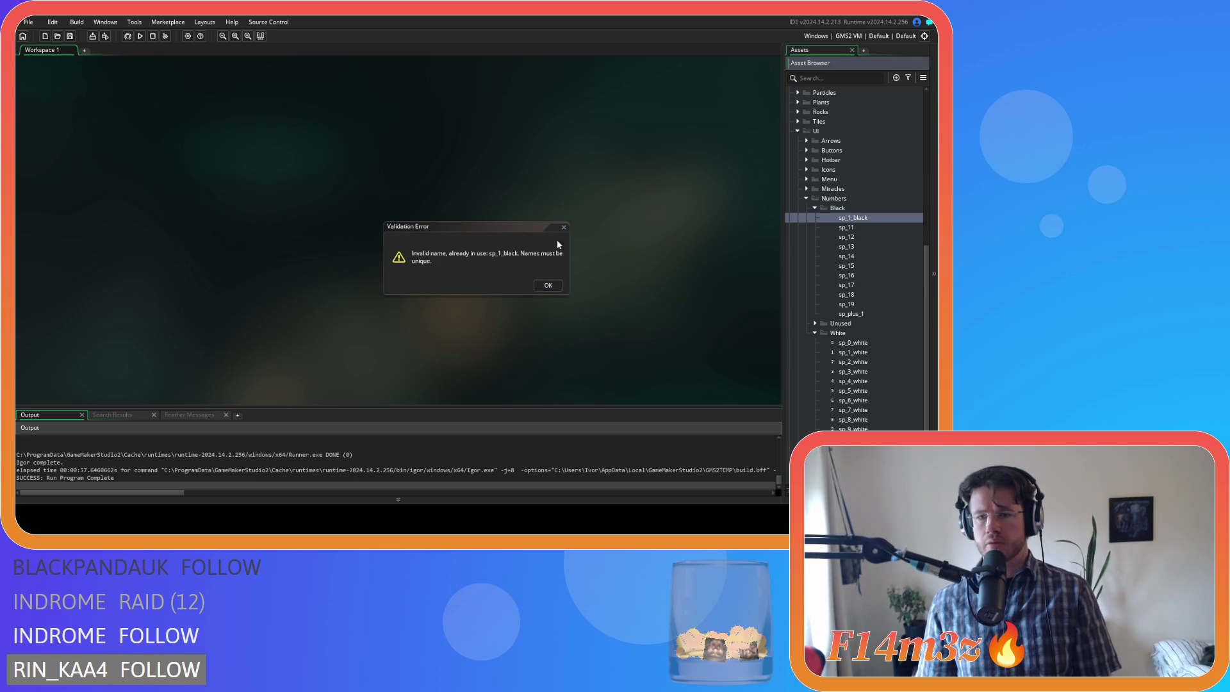
left_click(547, 285)
double_click(852, 218)
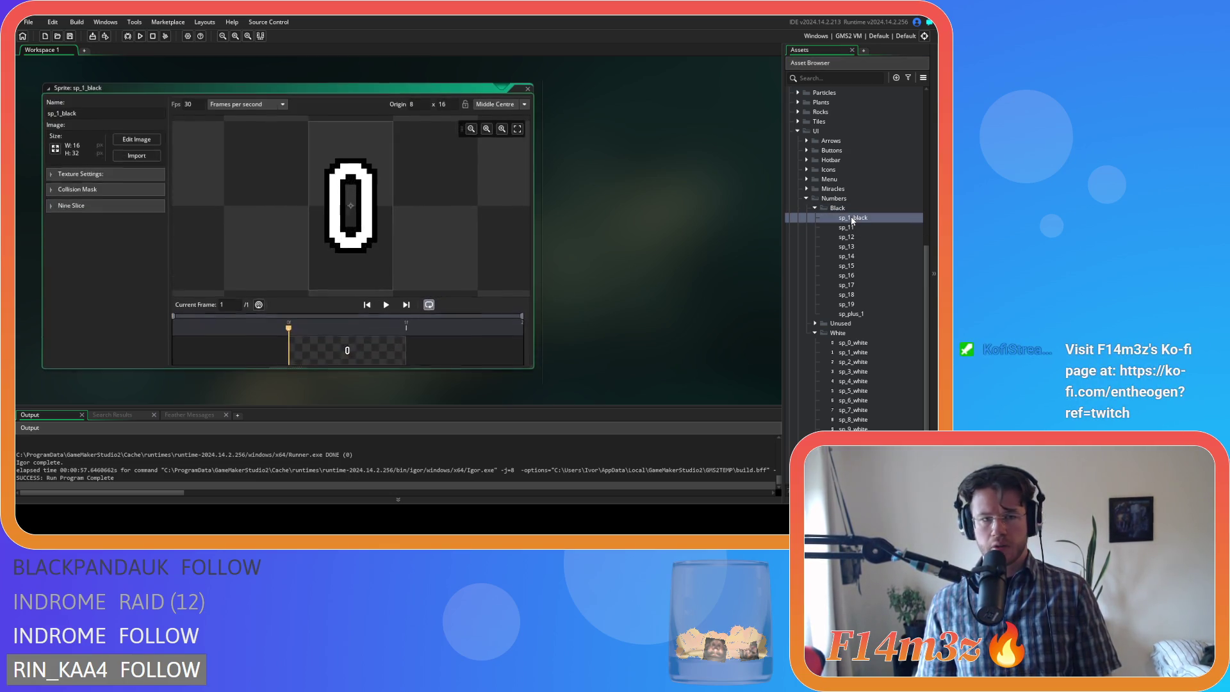
left_click(528, 88)
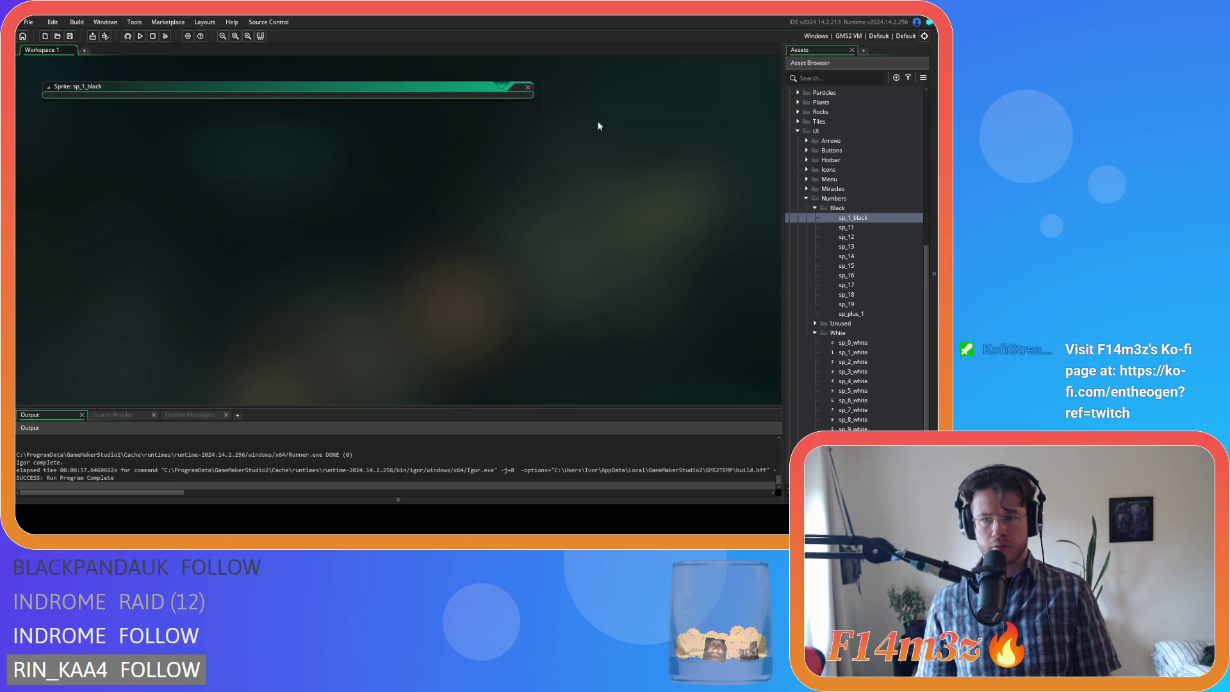
- Rename the first Black number sprite from sp_1_black to sp_0_black
left_click(869, 221)
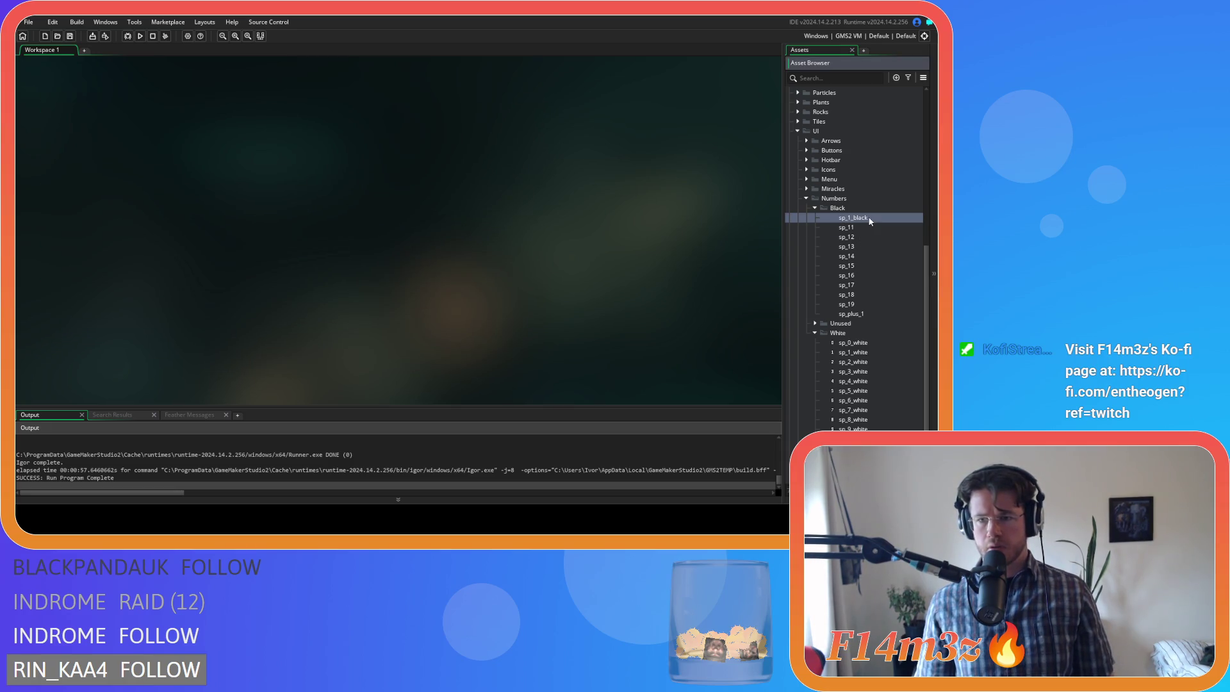
double_click(862, 219)
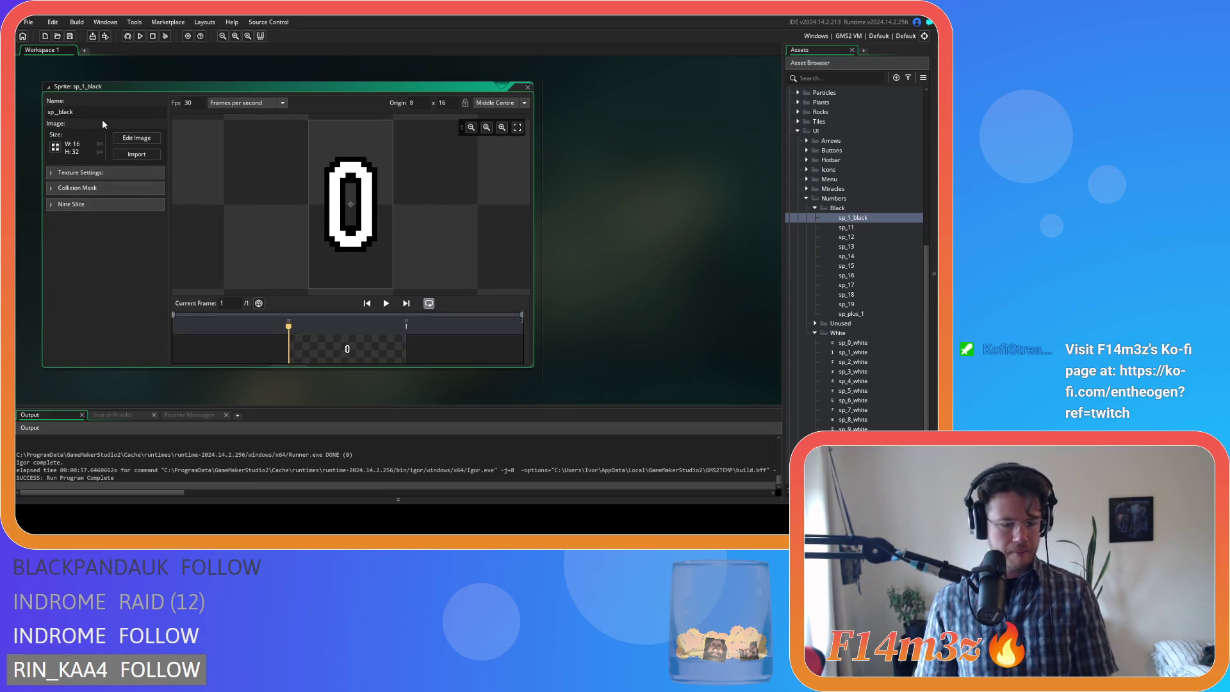
key("BackSpace")
type("0")
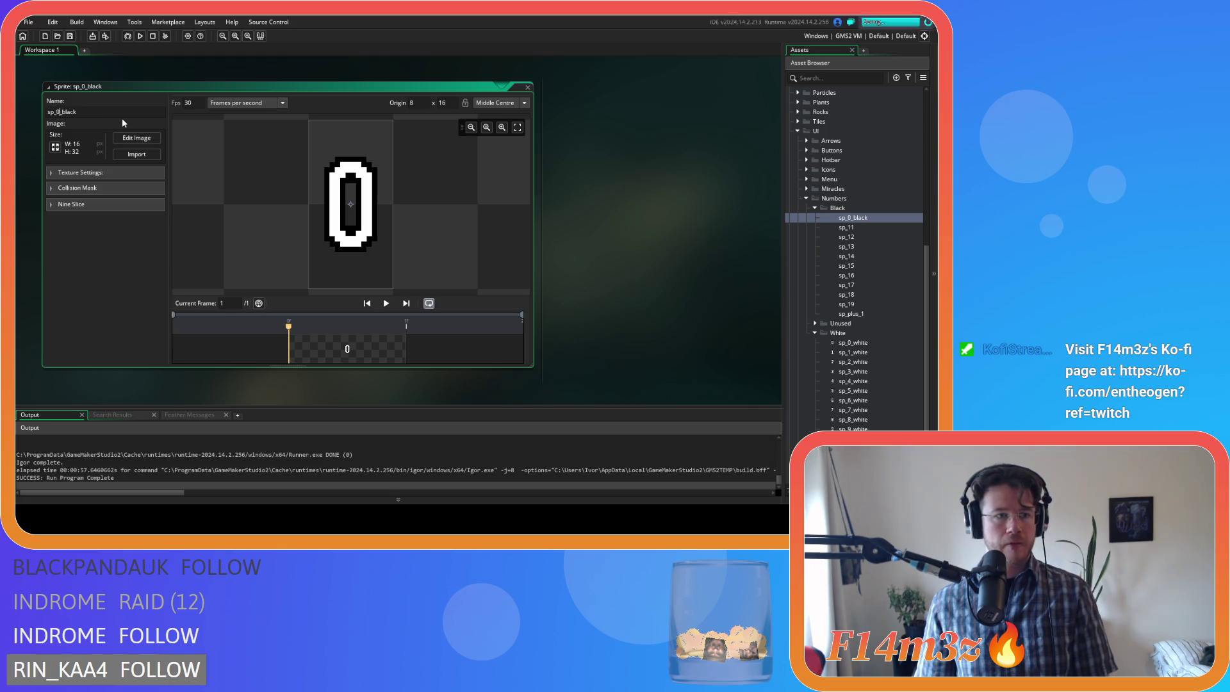
left_click(528, 88)
double_click(847, 227)
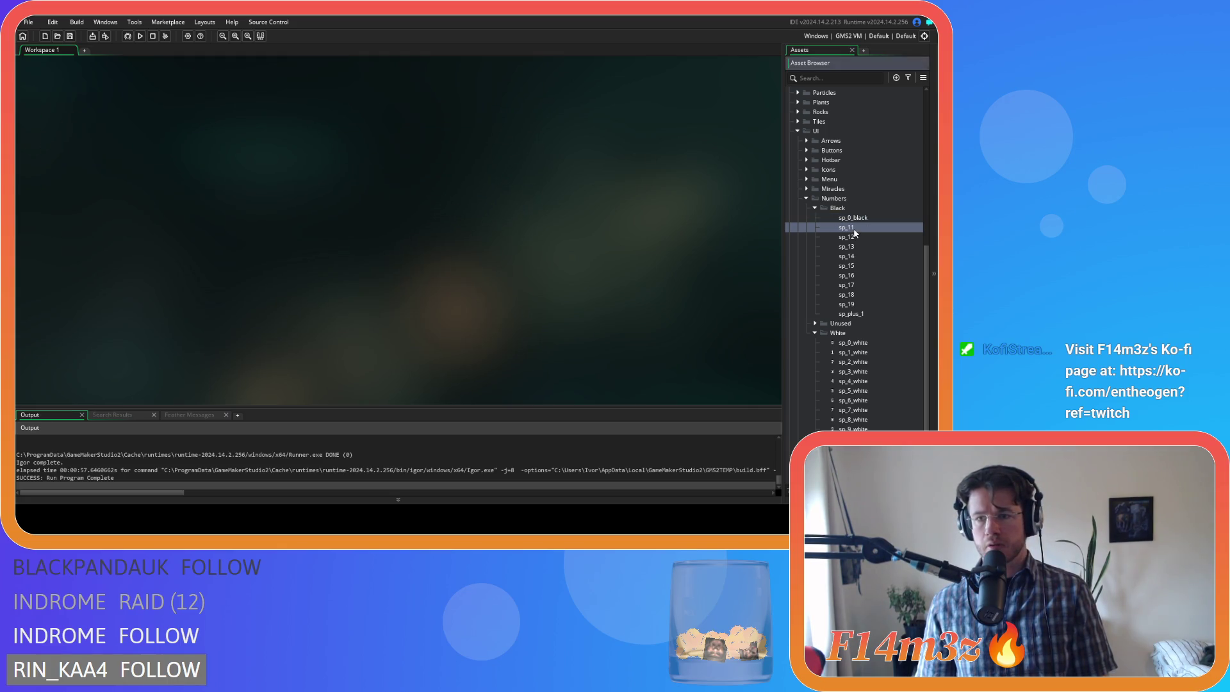
- Rename sp_11 to sp_1_black and sp_12 to sp_2_black
left_click(527, 88)
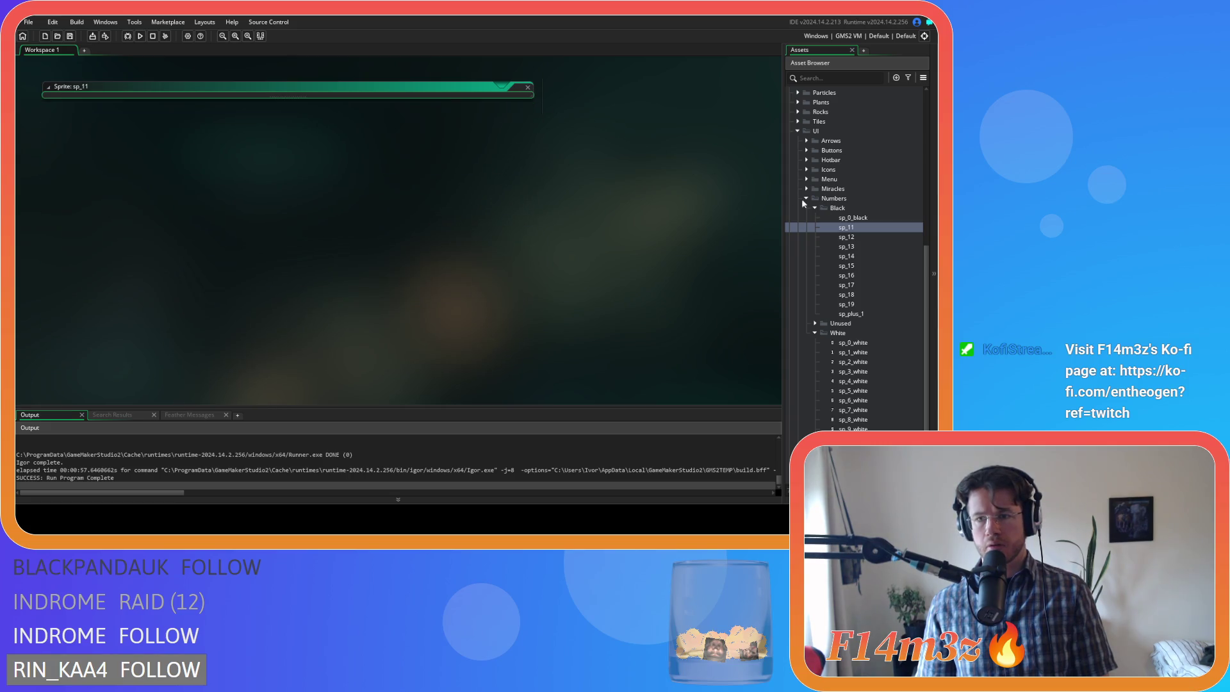
left_click(867, 228)
left_click(869, 234)
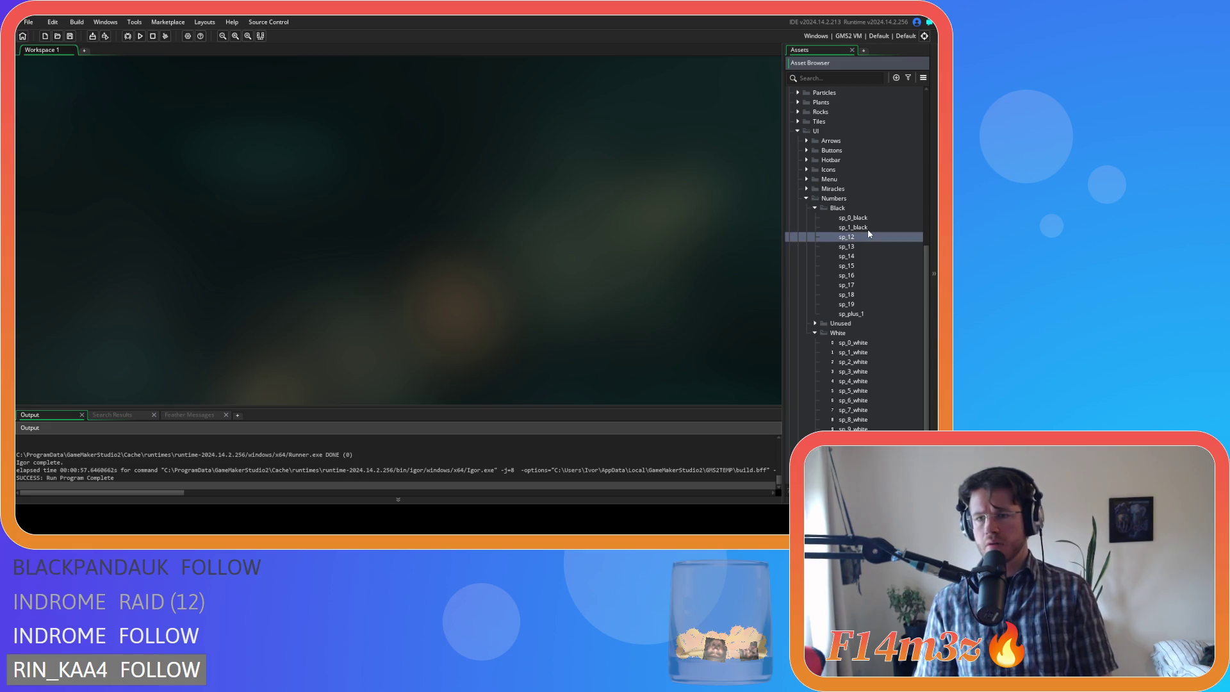
type("sp_2_black")
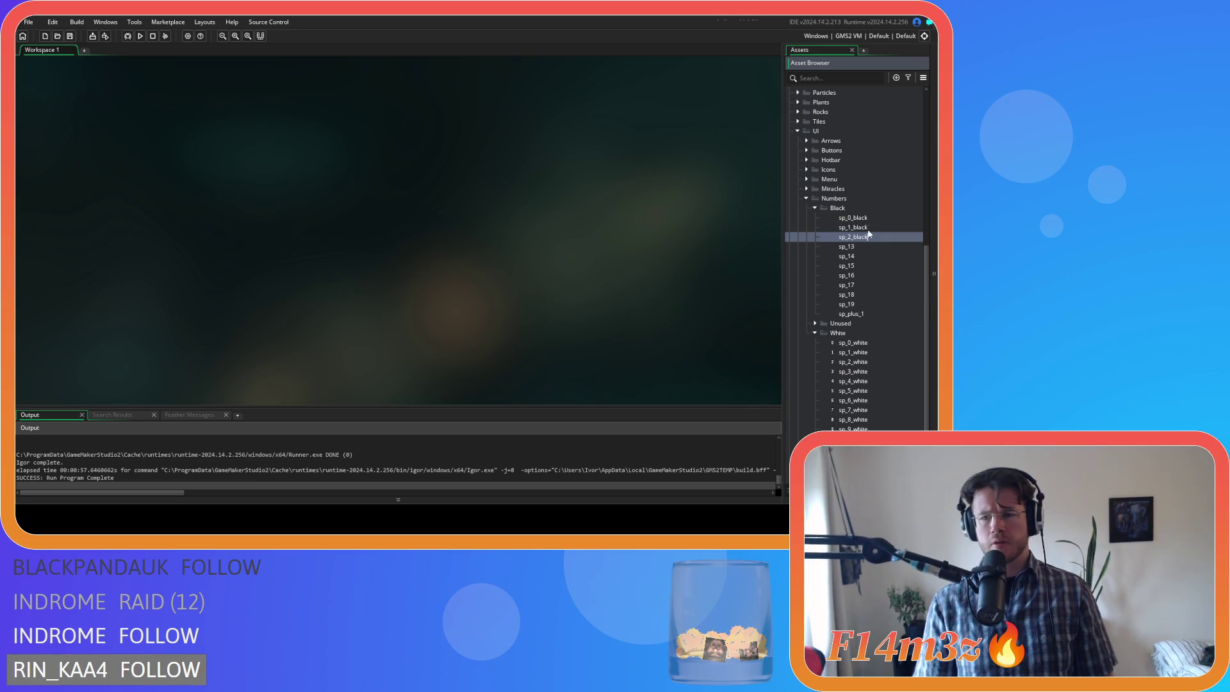
key("Return")
key("Return")
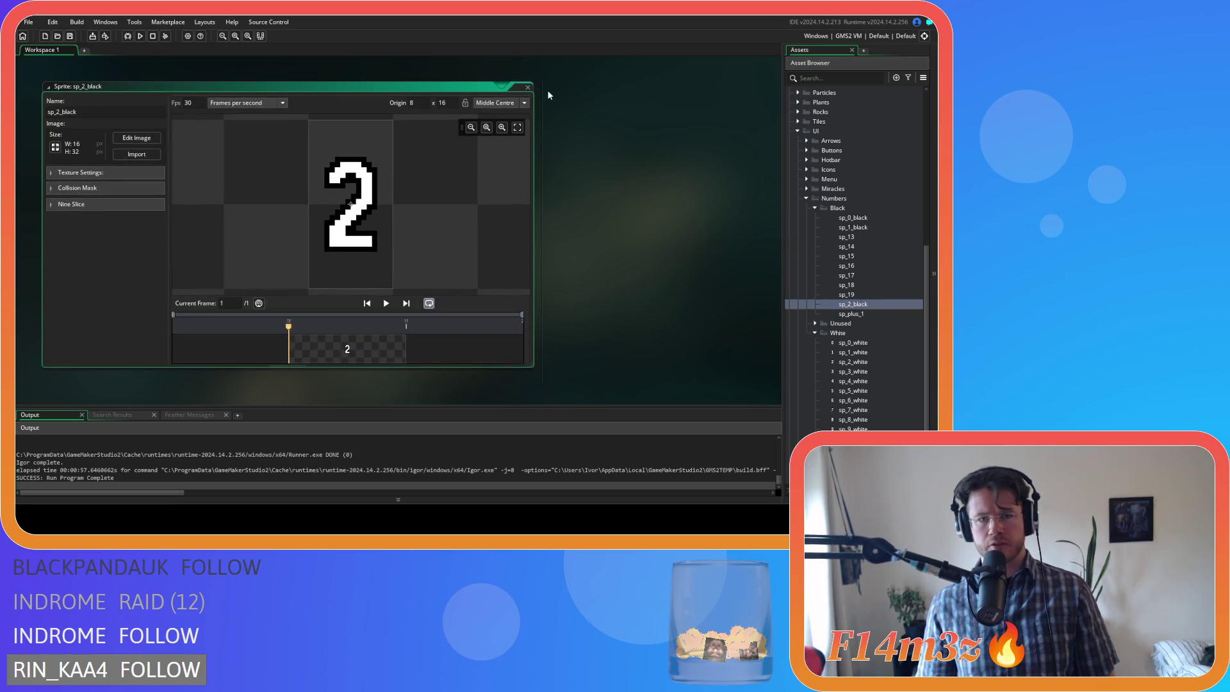
left_click(529, 87)
- Rename sp_13 to sp_3_black and sp_14 to sp_4_black
left_click(876, 238)
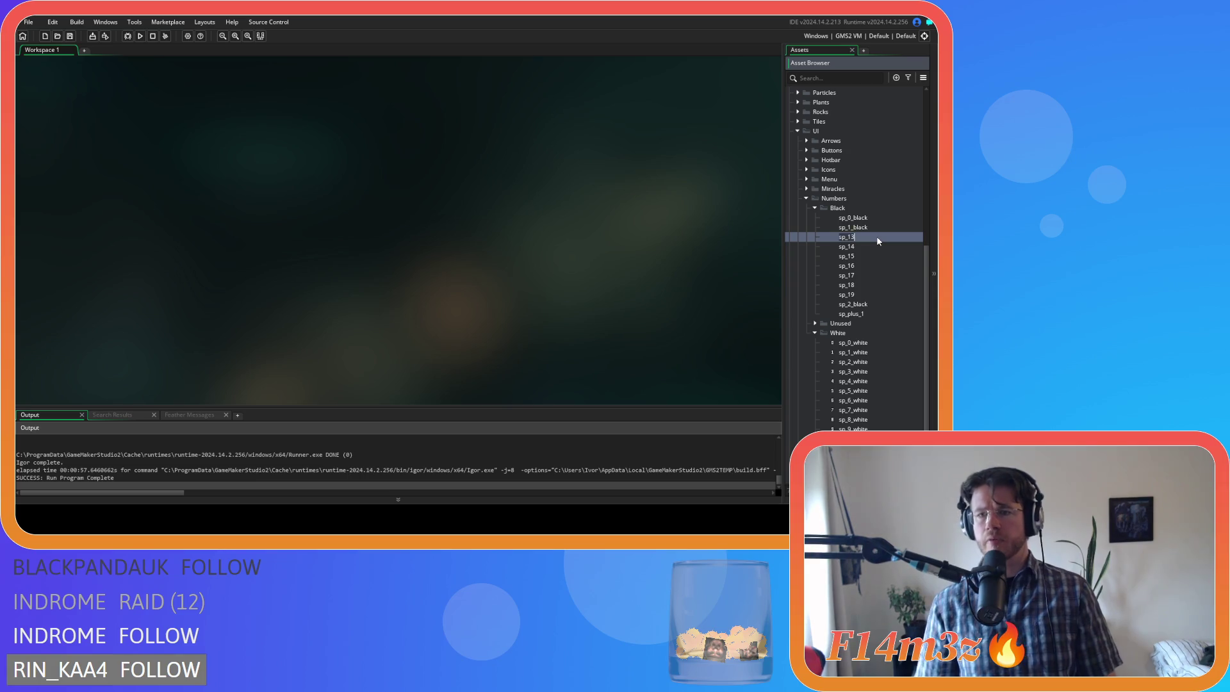
type("_black")
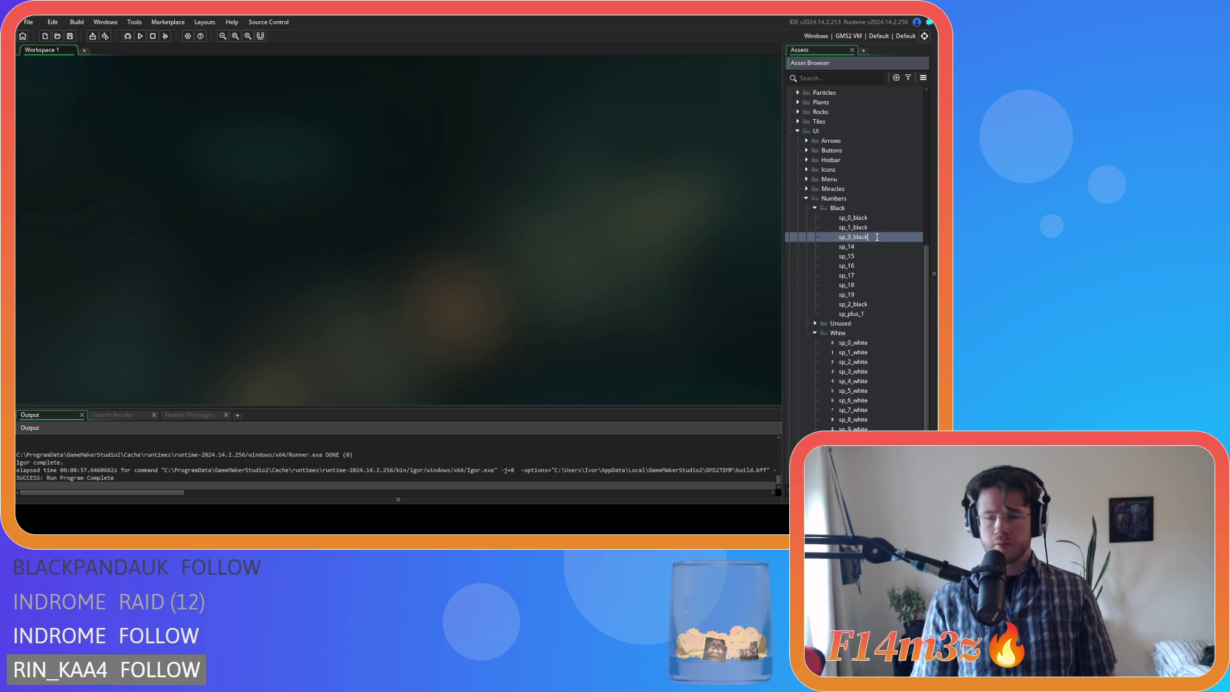
key("Return")
left_click(864, 238)
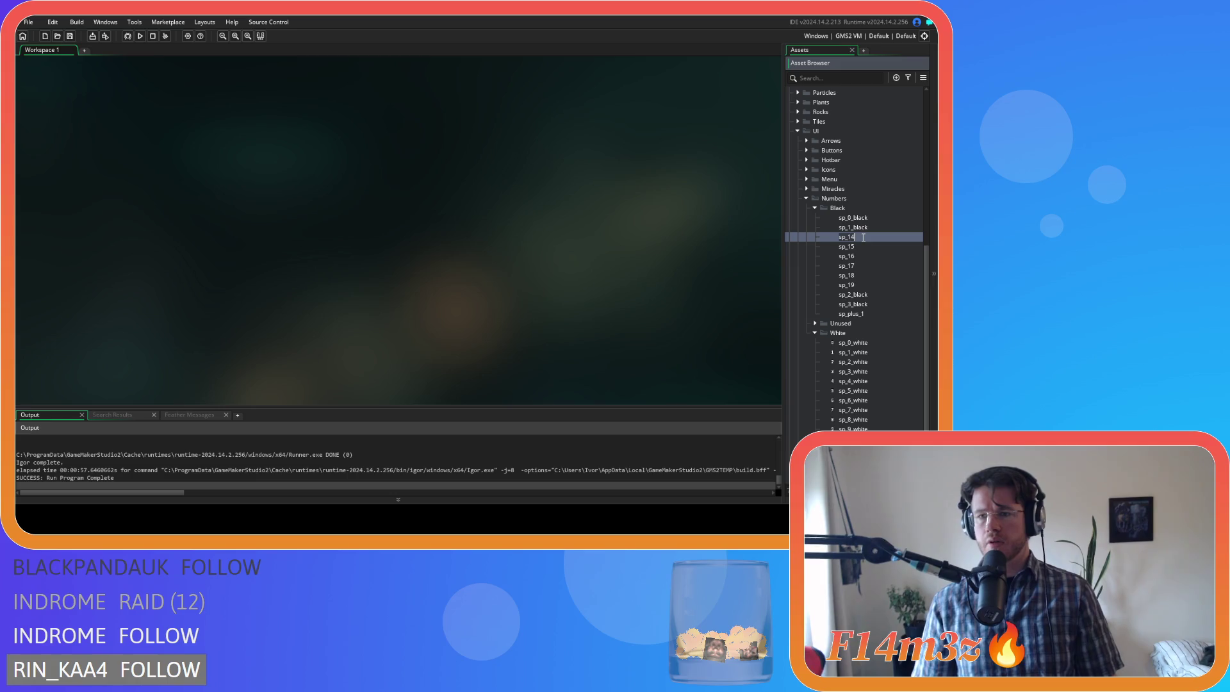
left_click(863, 238)
type("_black")
key("Return")
- Rename sp_15 to sp_5_black and sp_16 to sp_6_black
left_click(863, 237)
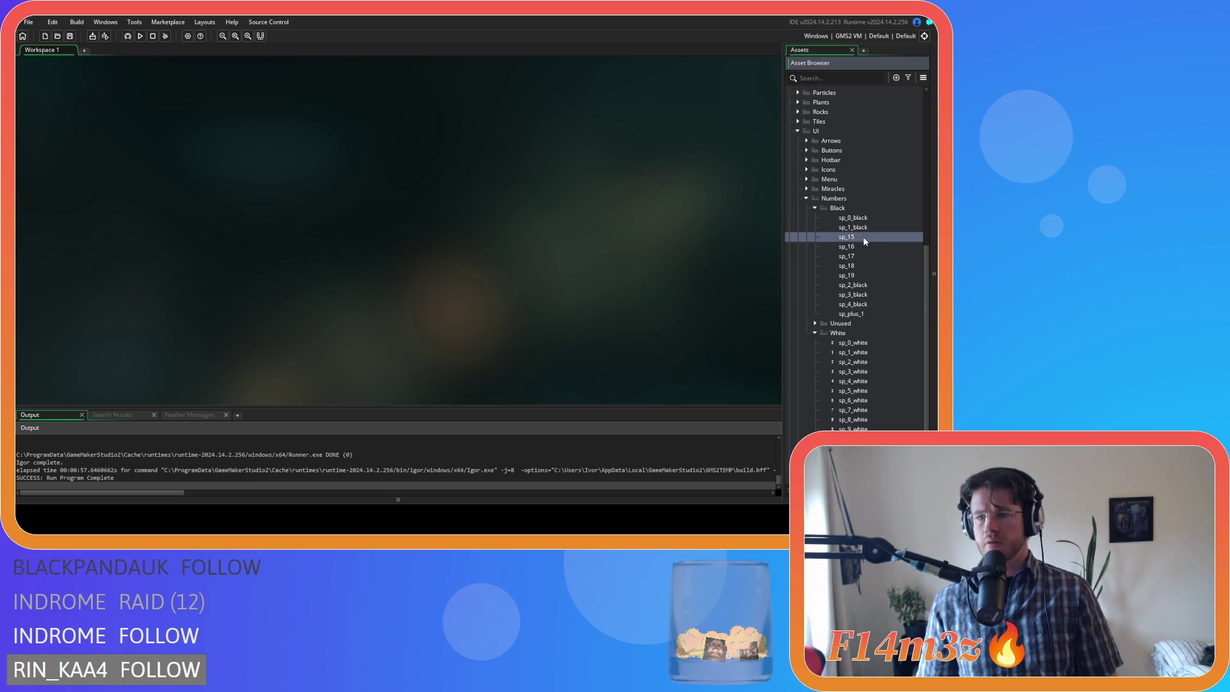
left_click(863, 236)
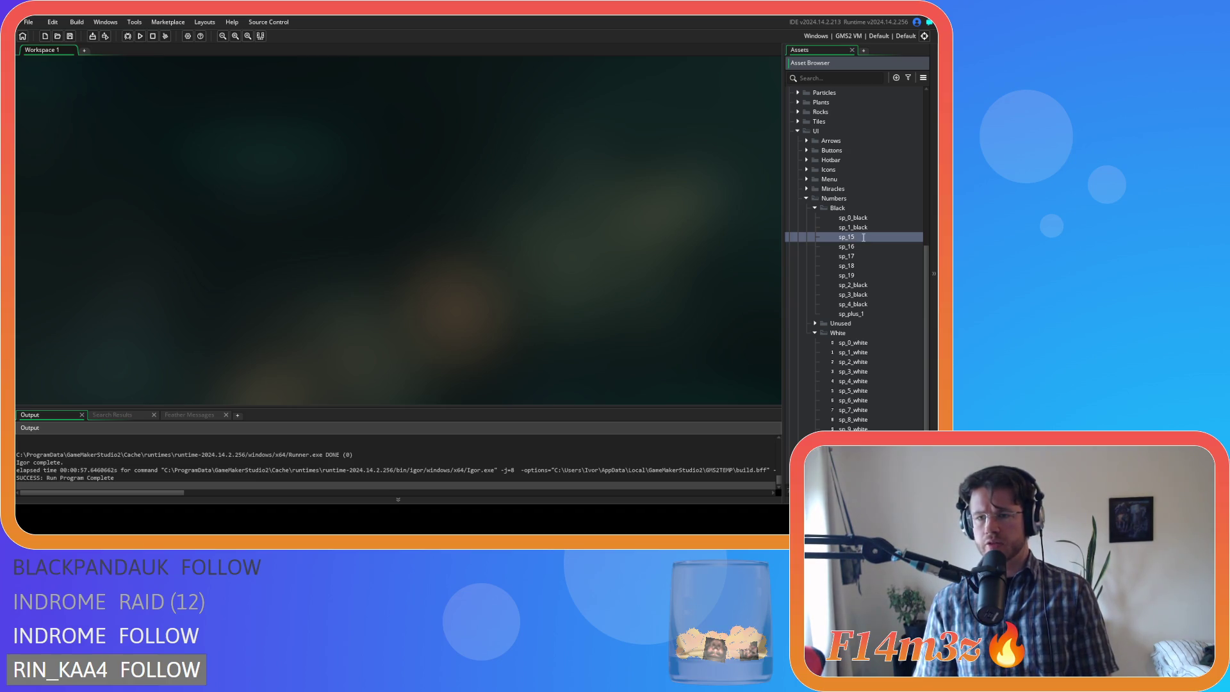
key("BackSpace")
type("_black")
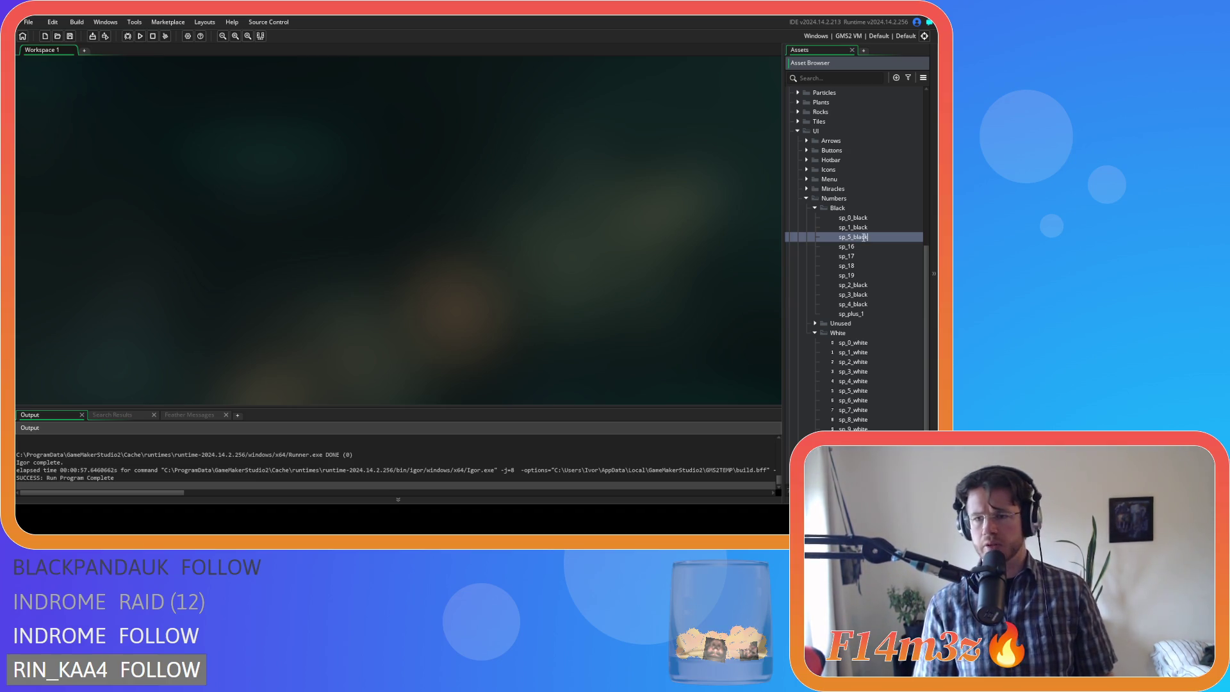
key("Return")
left_click(862, 237)
left_click(862, 237)
key("BackSpace")
type("_black")
key("Return")
- Rename sp_17 to sp_7_black and sp_18 to sp_8_black
left_click(862, 237)
left_click(862, 237)
key("Left")
key("BackSpace")
type("_black")
key("Return")
left_click(858, 236)
left_click(858, 236)
key("Left")
key("BackSpace")
type("_black")
key("Return")
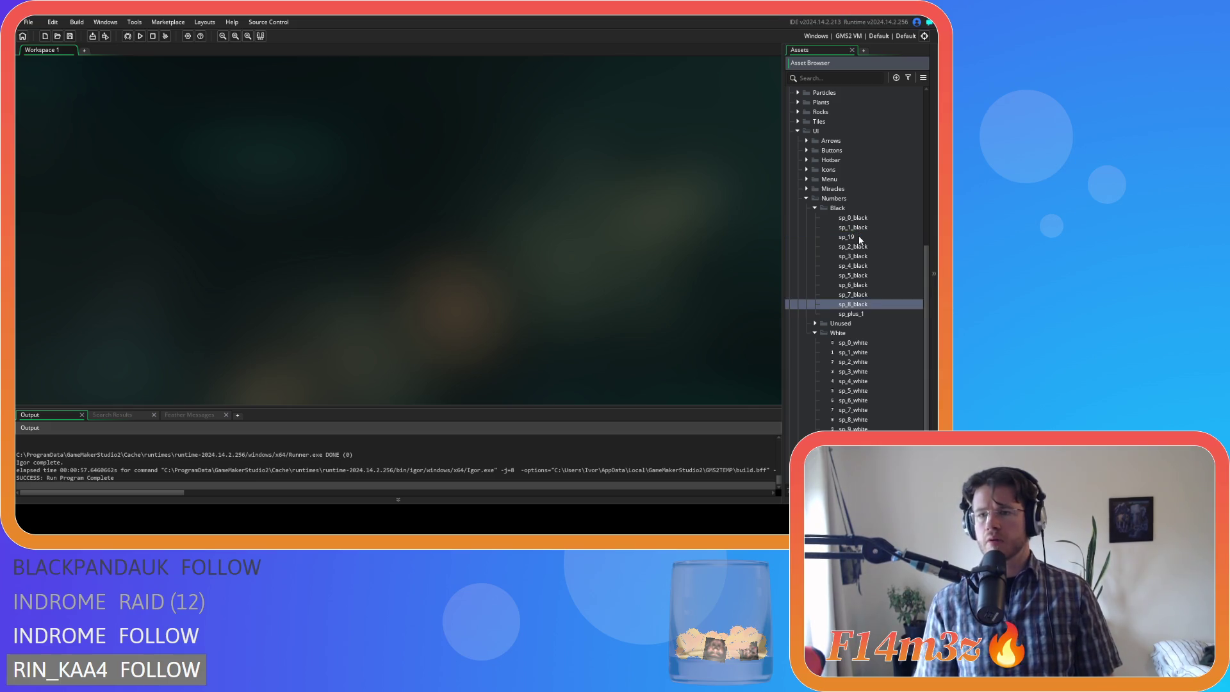
- Rename sp_19 to sp_9_black and sp_plus_1 to sp_plus_black, then open sp_0_black
left_click(862, 235)
left_click(862, 236)
key("Left")
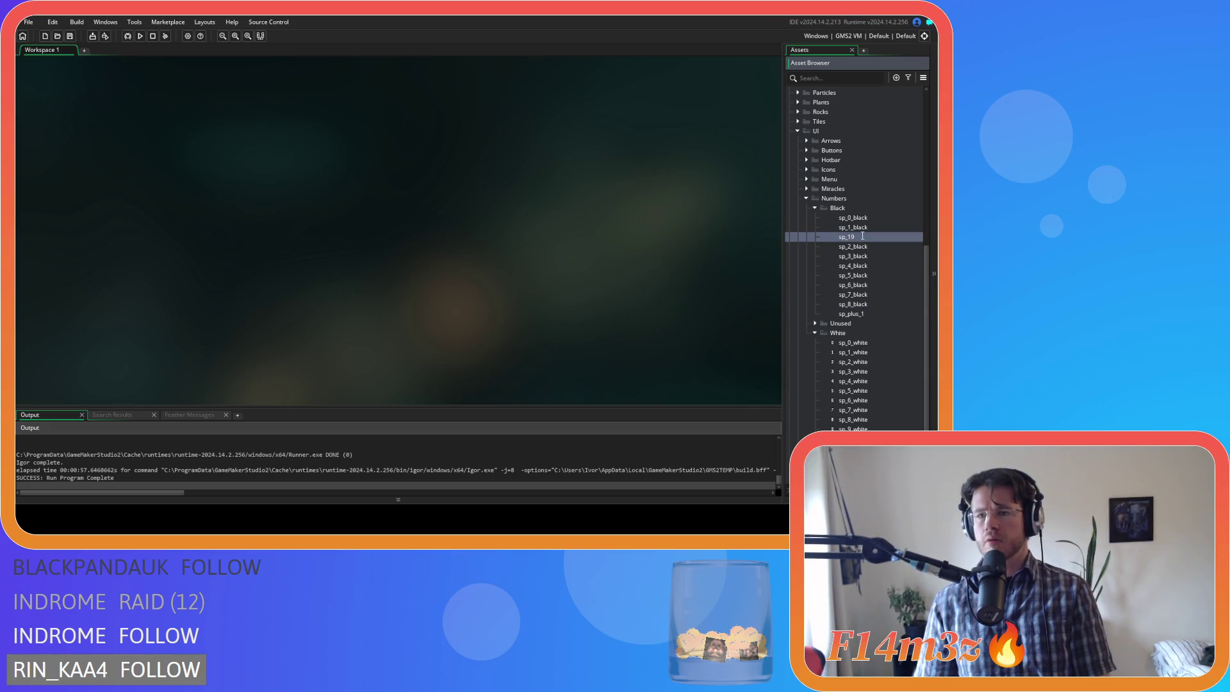
type("_black")
key("Return")
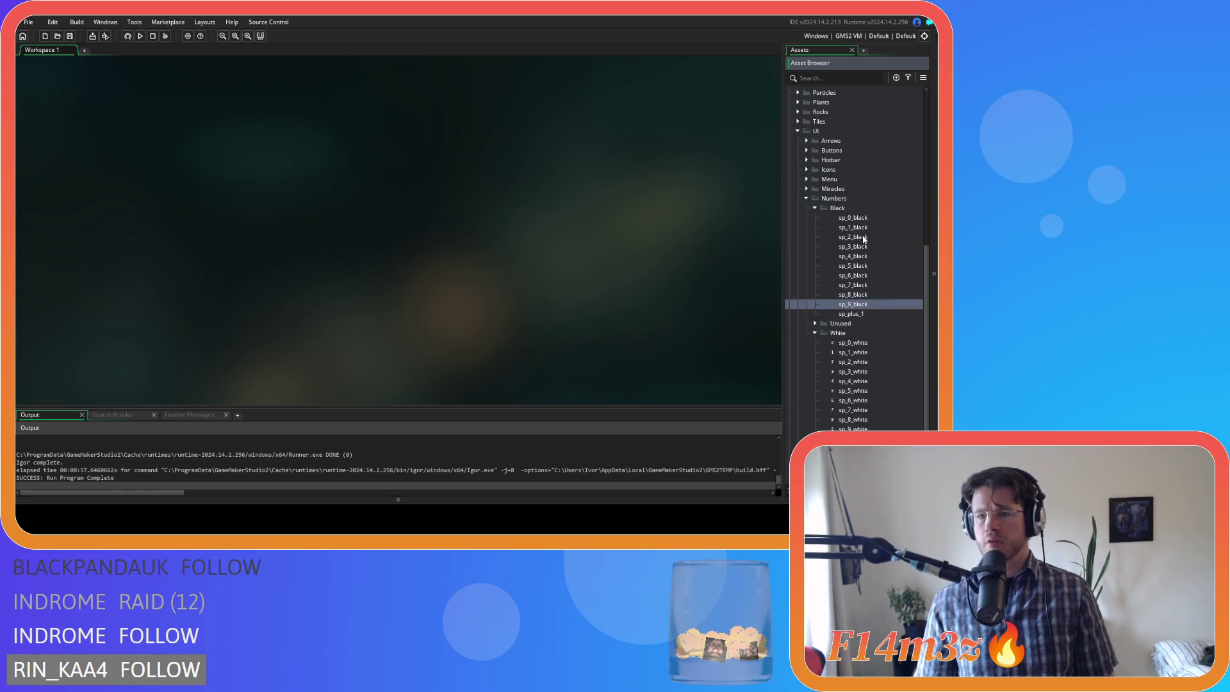
left_click(873, 314)
left_click(873, 314)
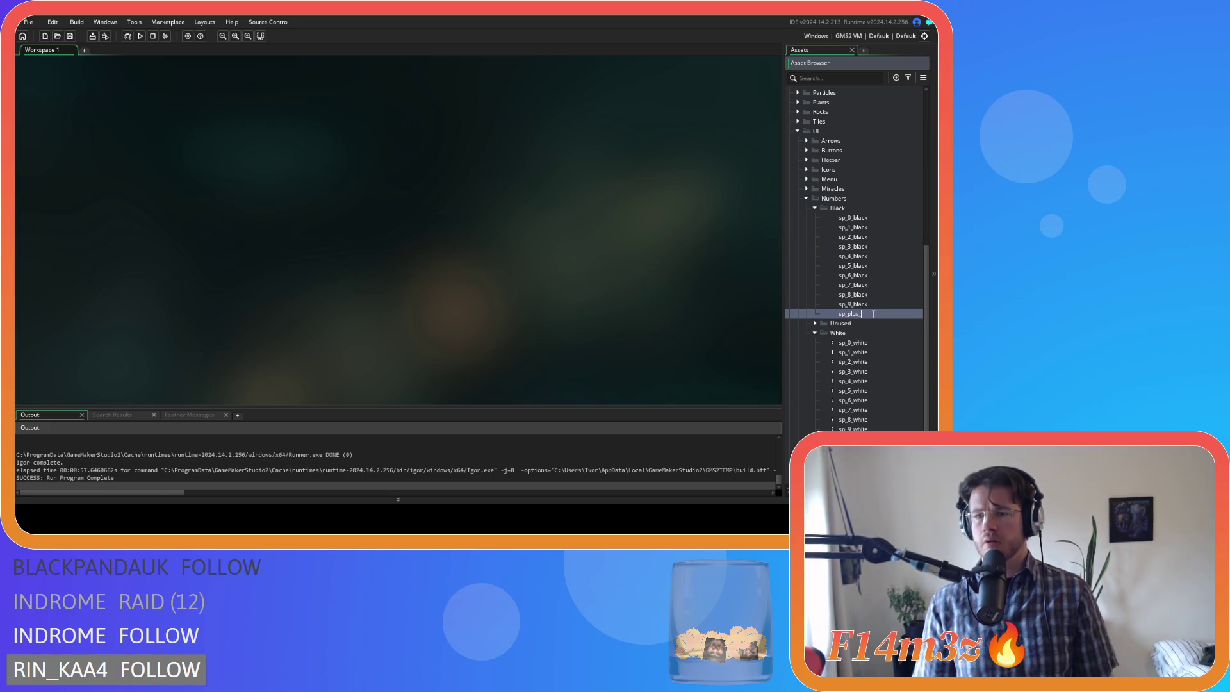
type("black")
key("Return")
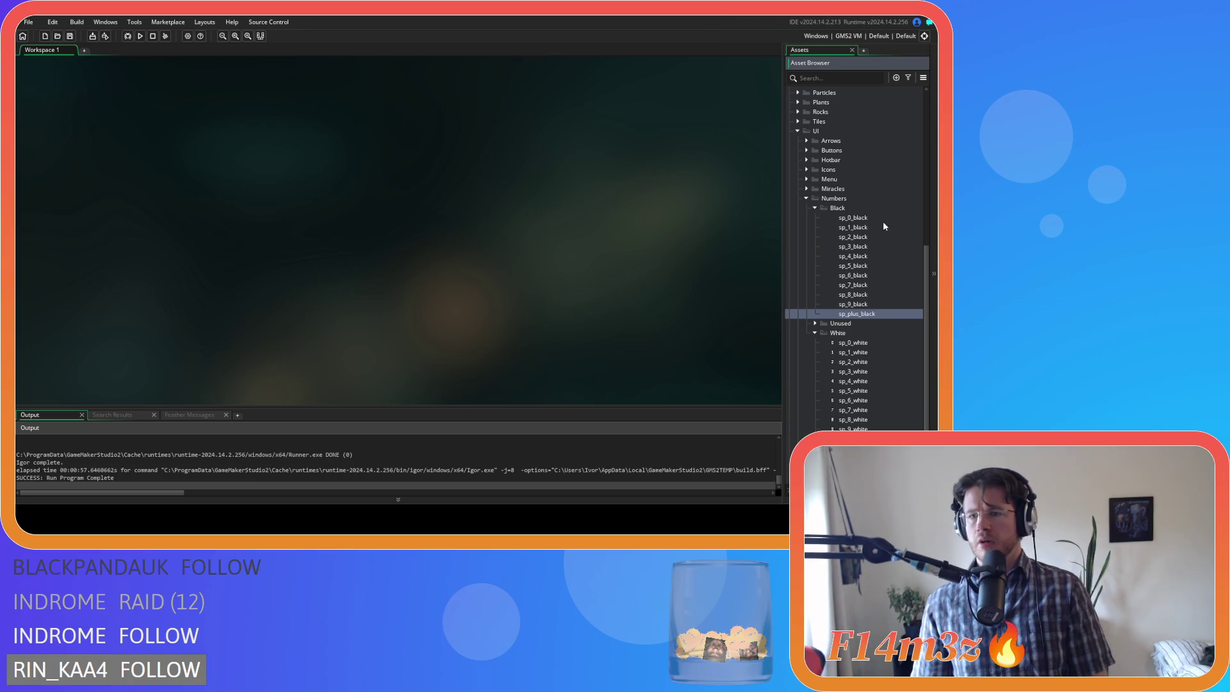
left_click(881, 218)
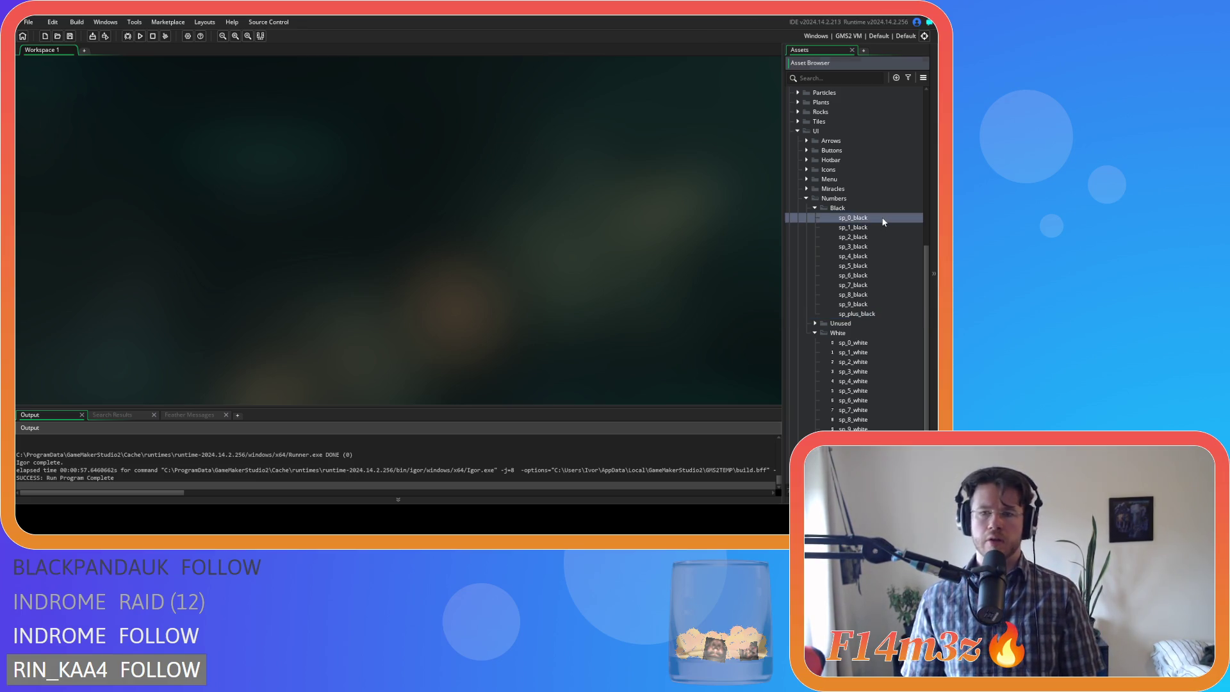
double_click(882, 219)
- Open the 0 sprite's image for editing and browse the image operations and effects menus
left_click(136, 138)
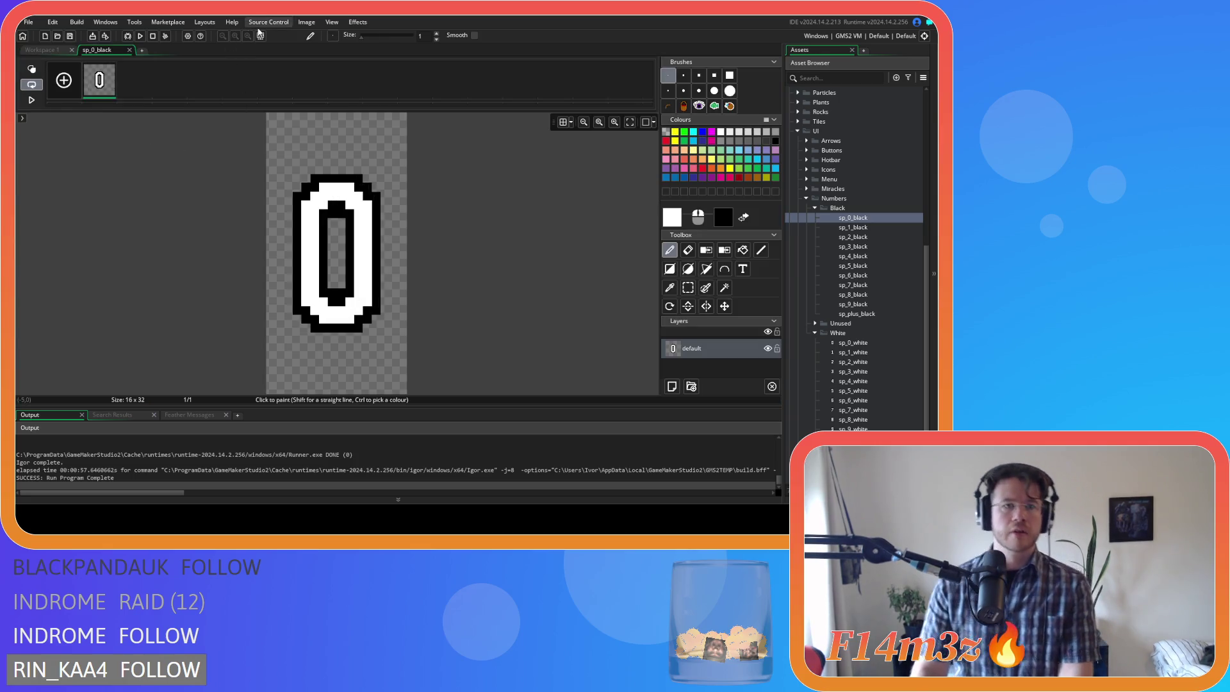
left_click(306, 22)
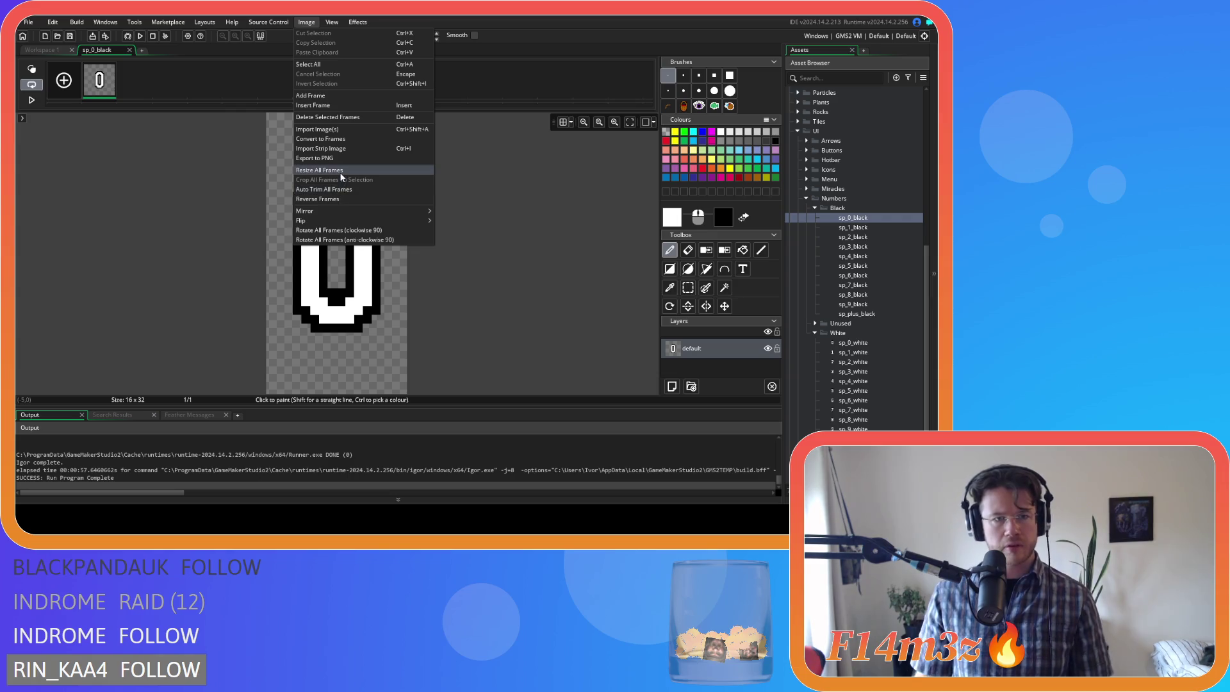
left_click(356, 22)
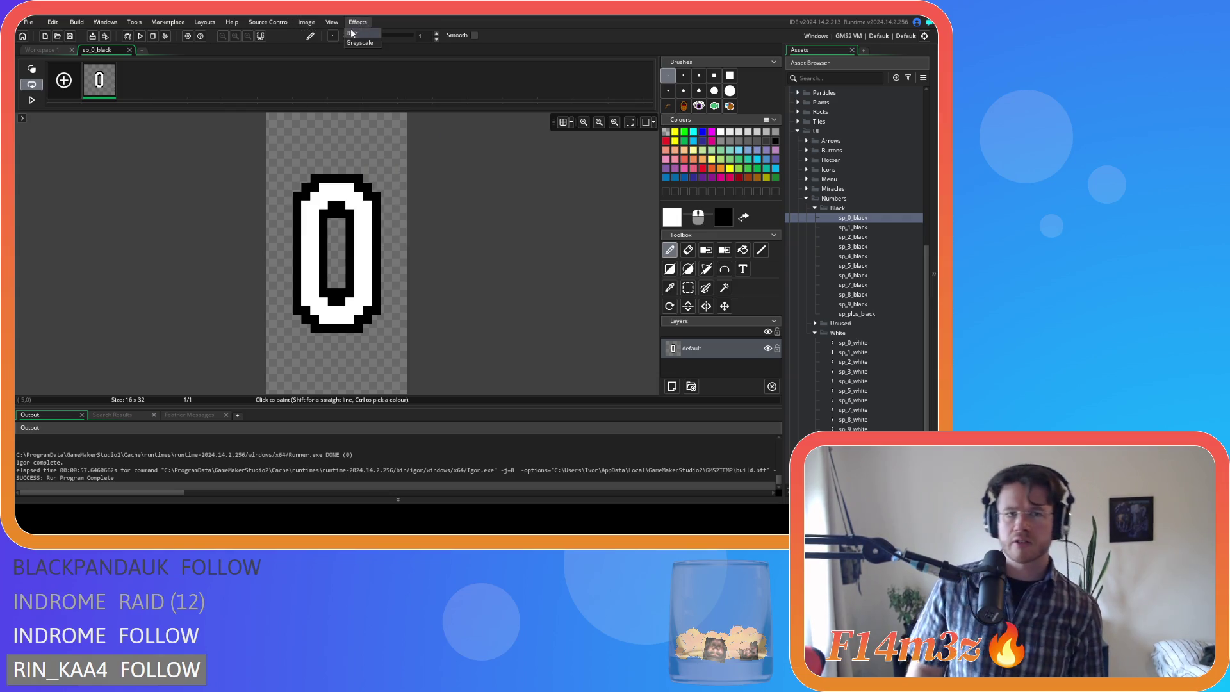
left_click(309, 22)
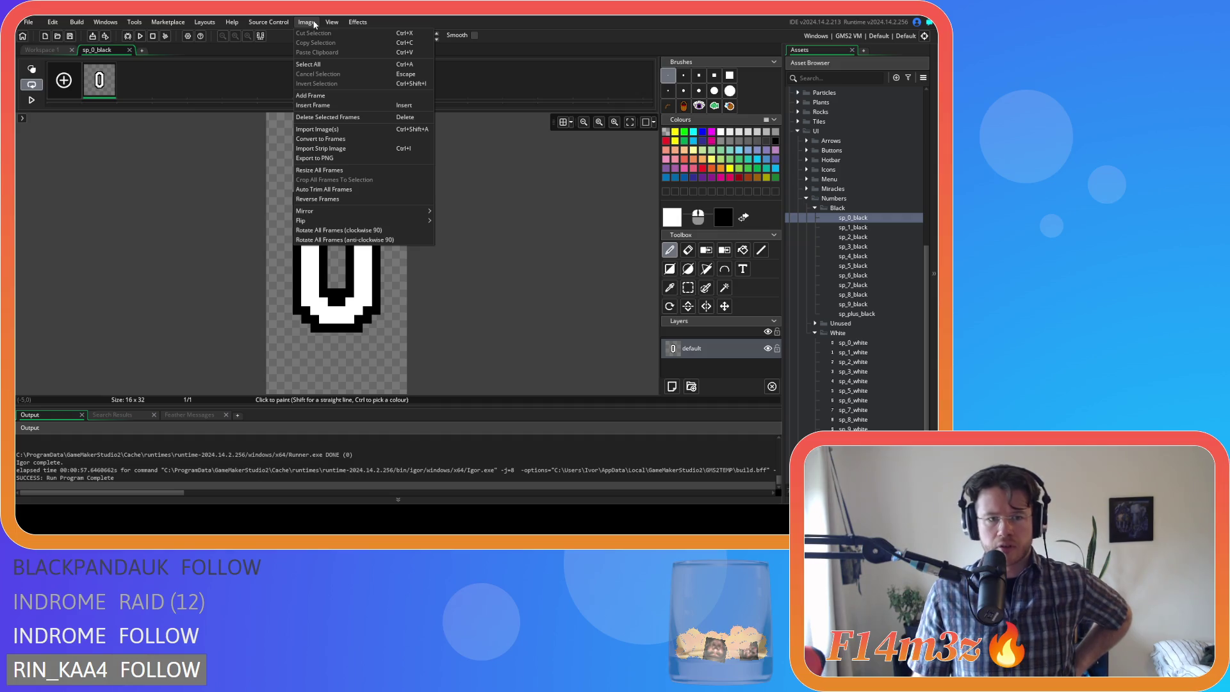
left_click(594, 24)
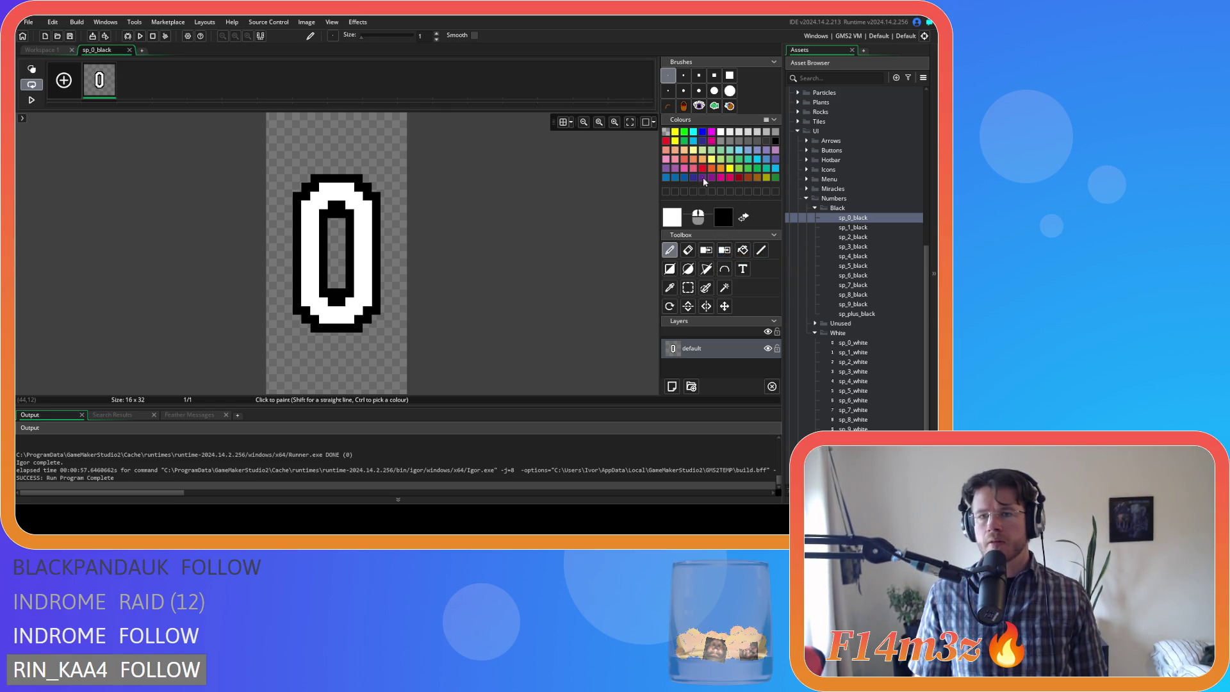
- Recolour the 0 with flood fills into a black digit with white outer and inner outlines
left_click(666, 141)
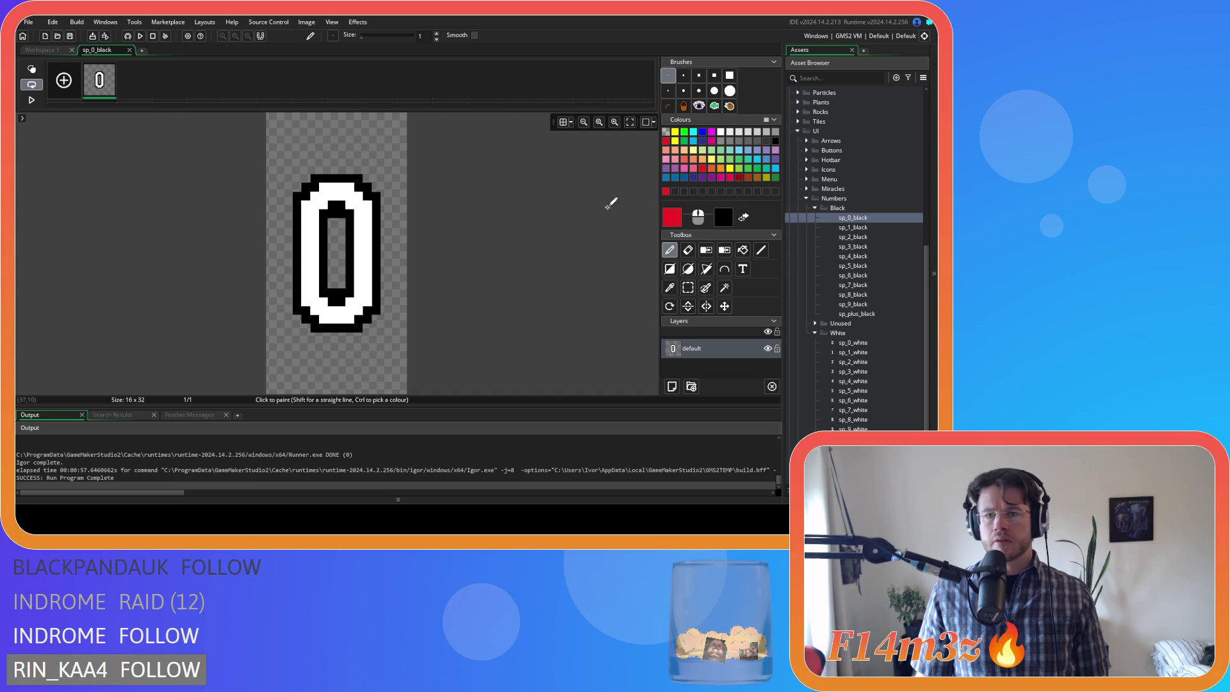
key("f")
left_click(375, 200)
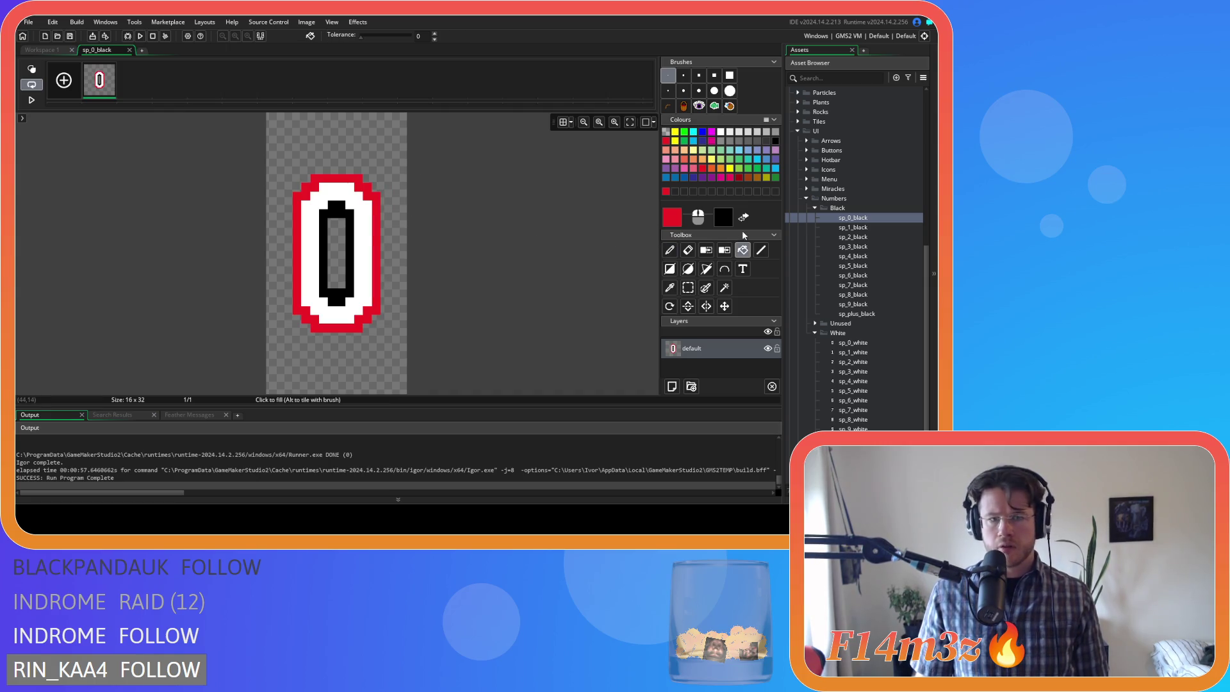
left_click(345, 240)
left_click(775, 140)
left_click(368, 245)
left_click(720, 132)
left_click(377, 228)
left_click(351, 227)
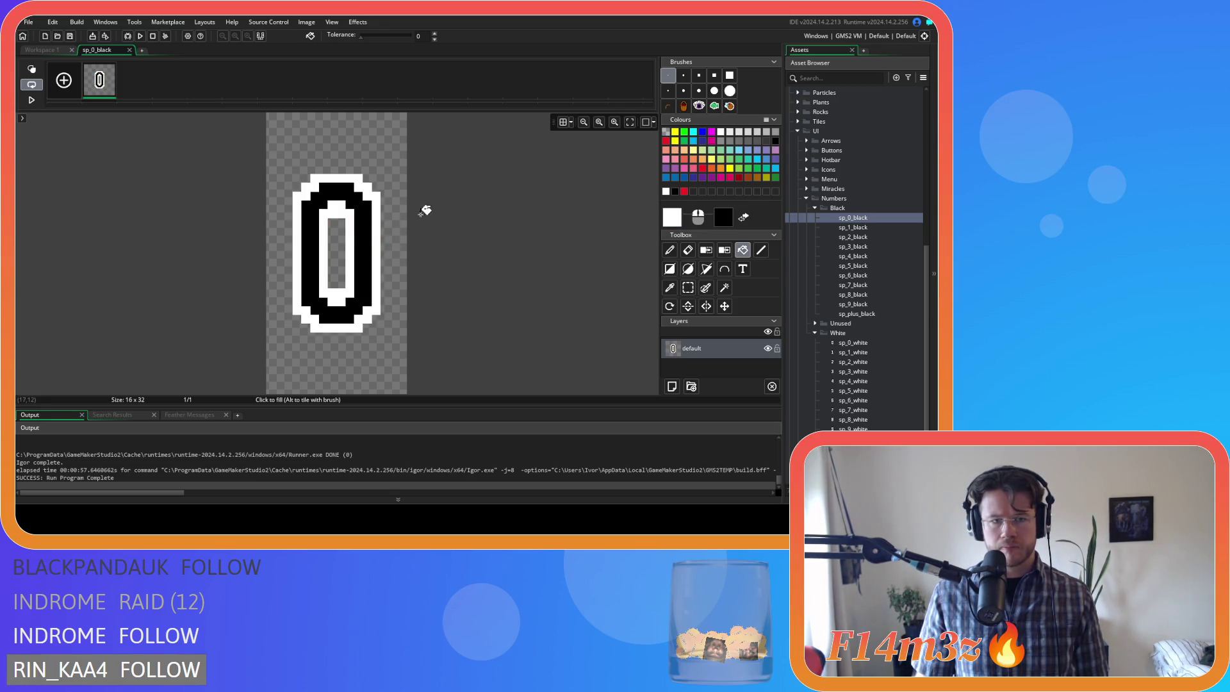
left_click(130, 50)
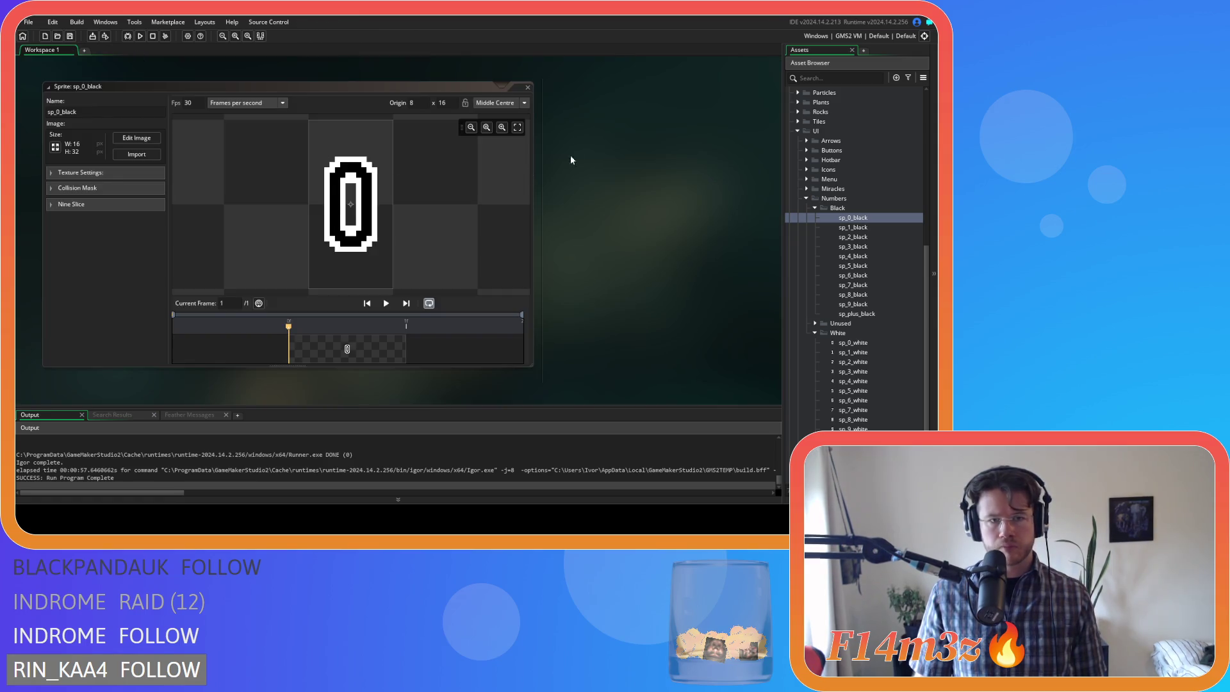
left_click(528, 87)
- Recolour sp_1_black's 1 into a black digit with a white outline
double_click(855, 227)
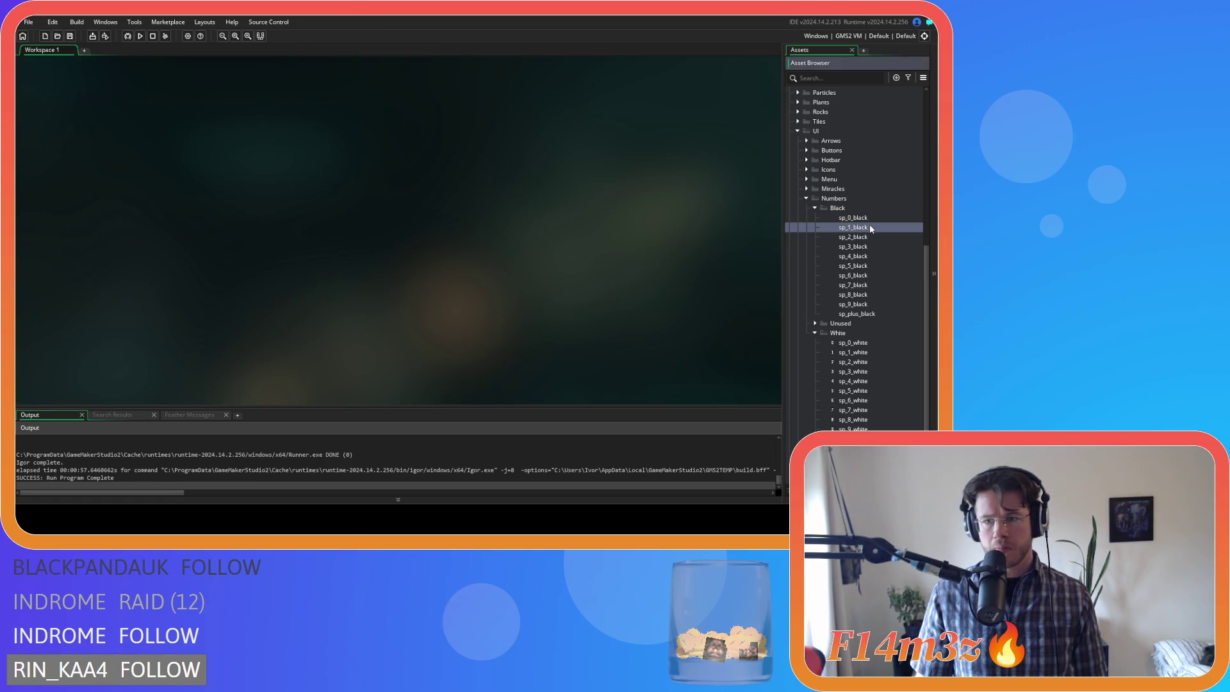
left_click(137, 140)
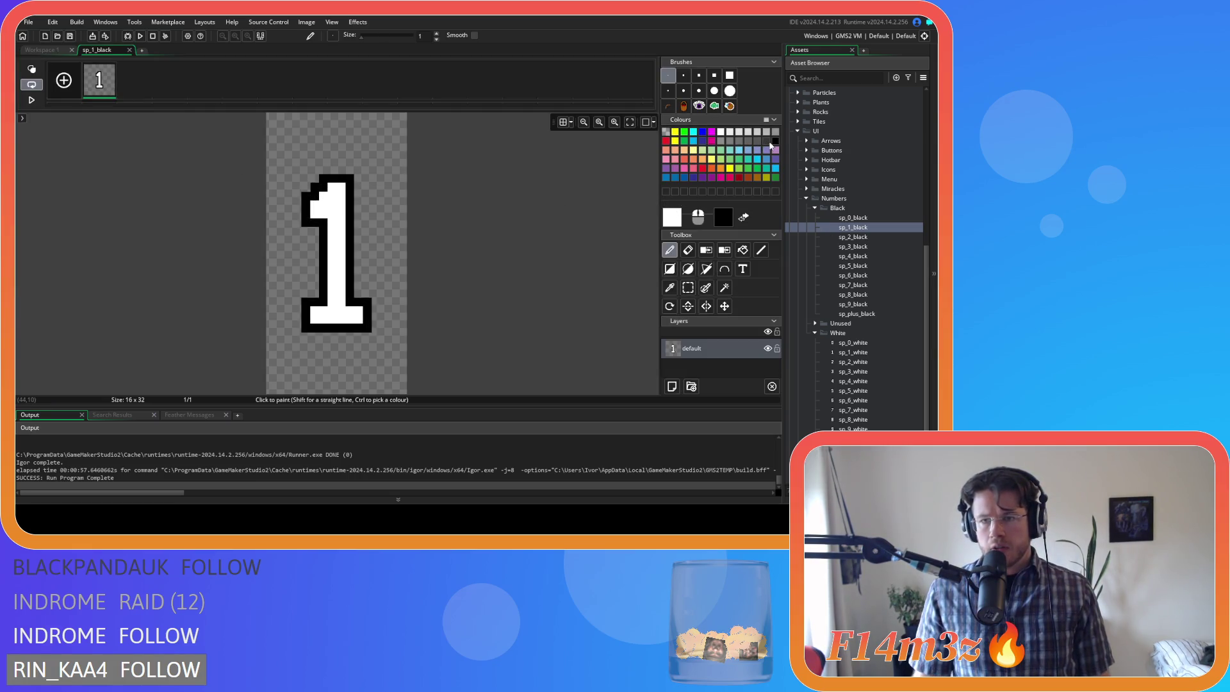
left_click(711, 141)
left_click(665, 140)
key("f")
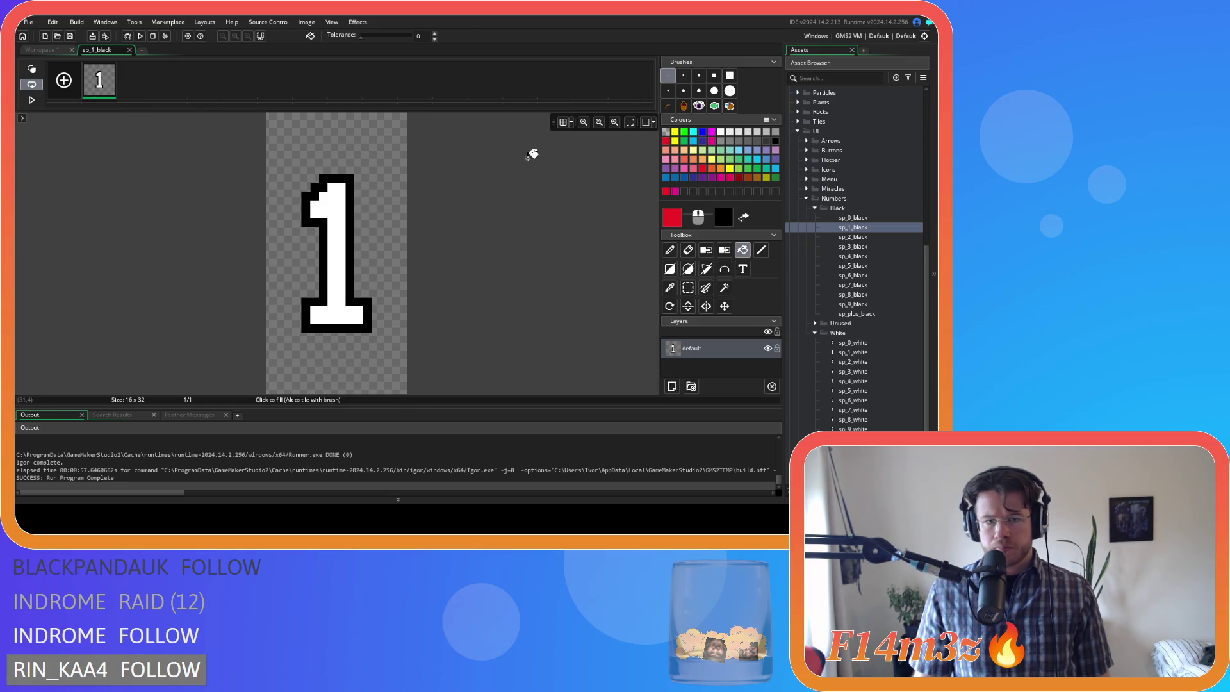
left_click(356, 214)
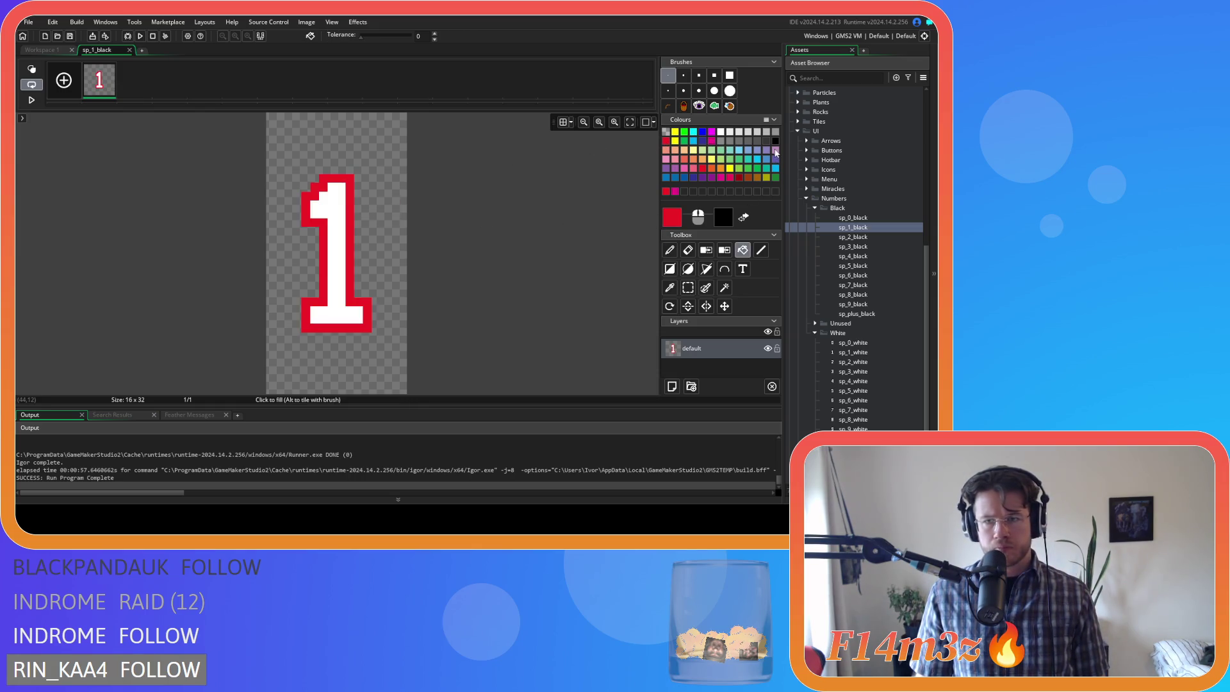
left_click(343, 218)
left_click(720, 132)
left_click(358, 238)
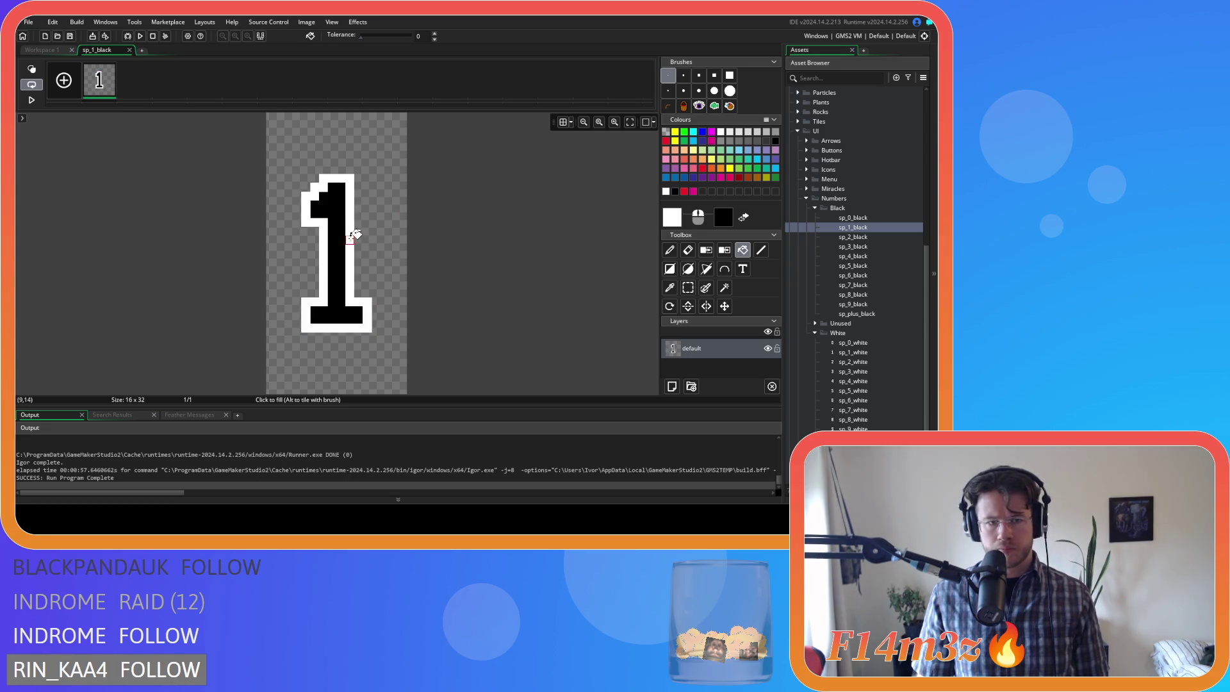
left_click(129, 50)
- Recolour sp_2_black's 2 into a black digit with a white outline, then open sp_3_black
left_click(852, 238)
double_click(851, 238)
left_click(137, 138)
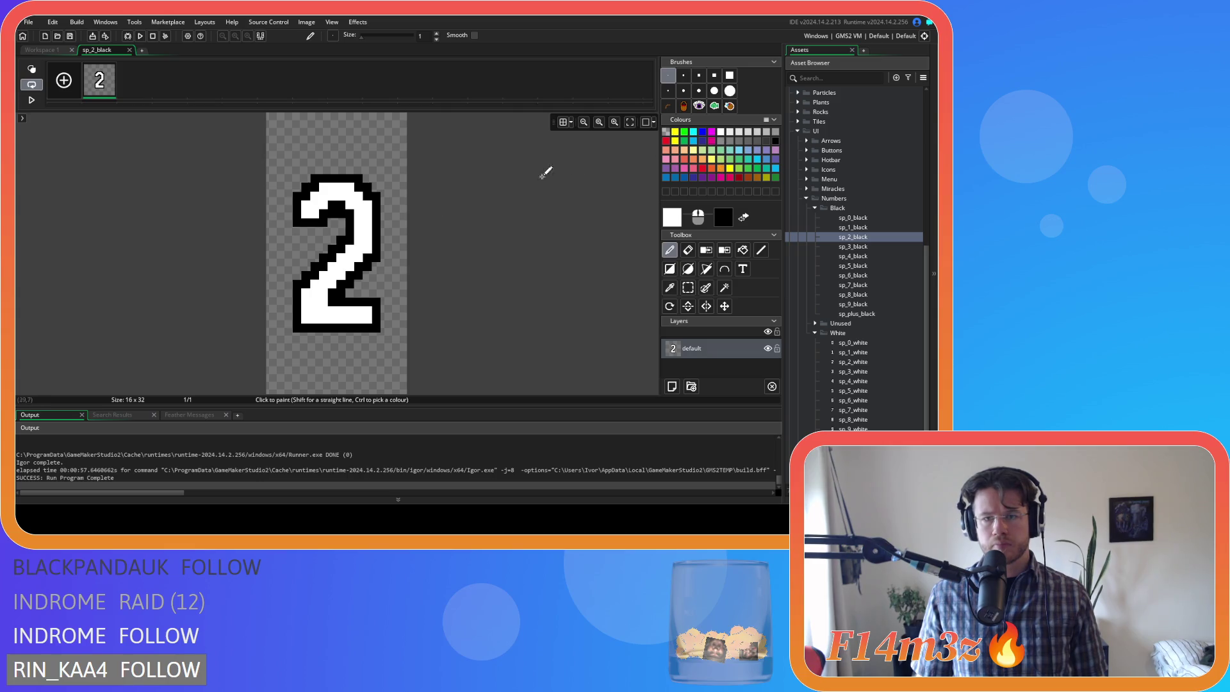
left_click(665, 141)
key("f")
left_click(375, 192)
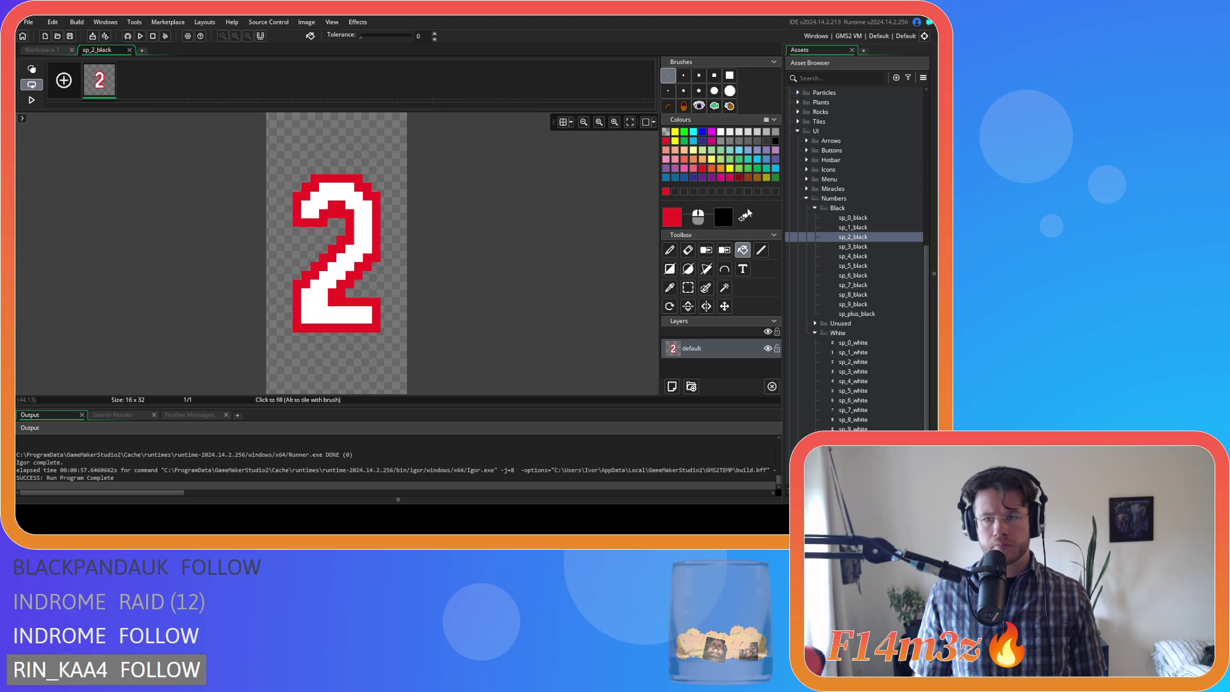
left_click(776, 142)
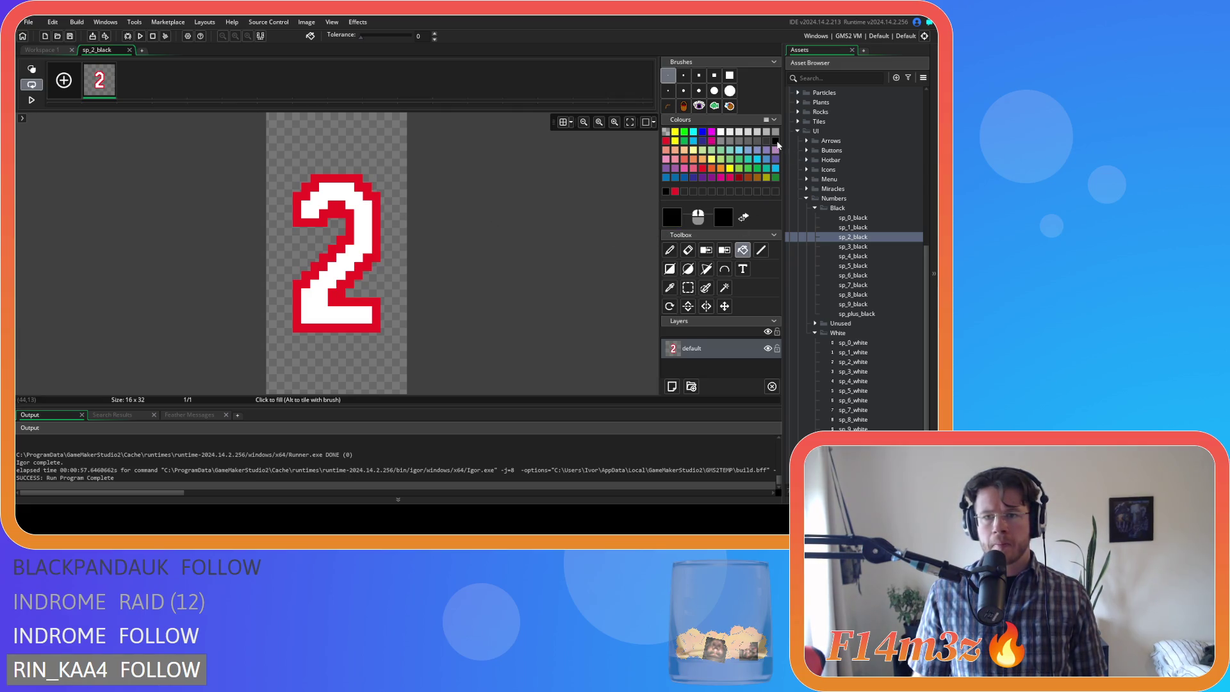
left_click(368, 229)
left_click(721, 133)
left_click(378, 228)
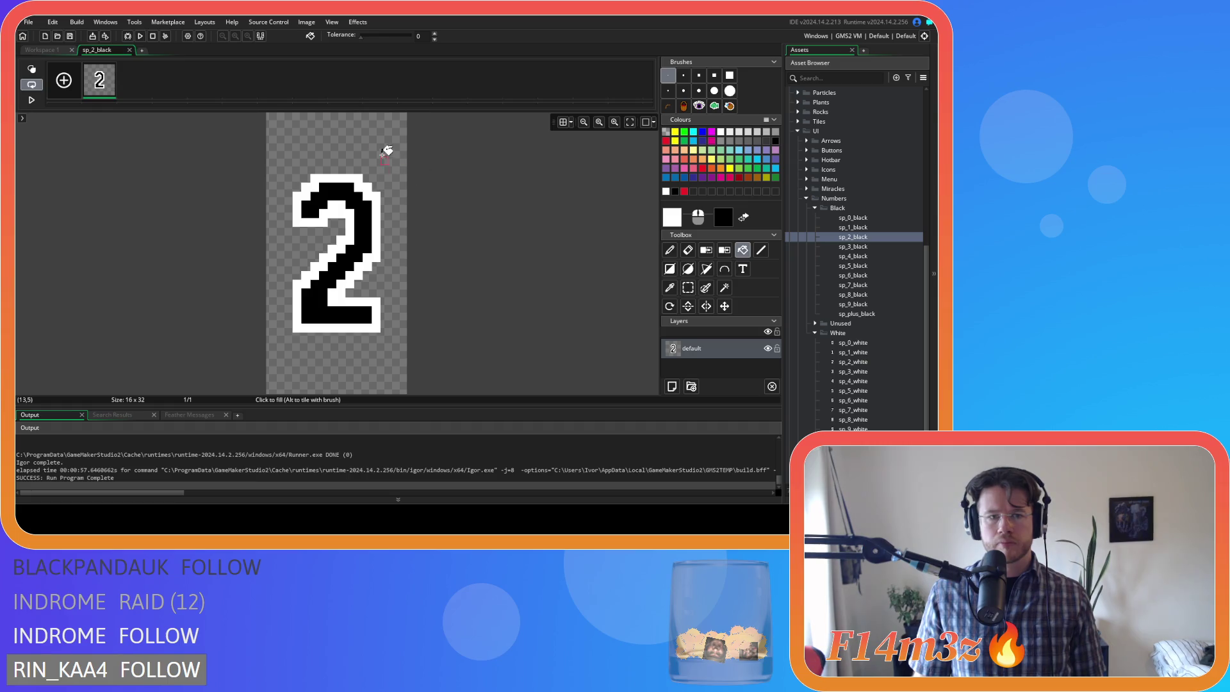
left_click(129, 50)
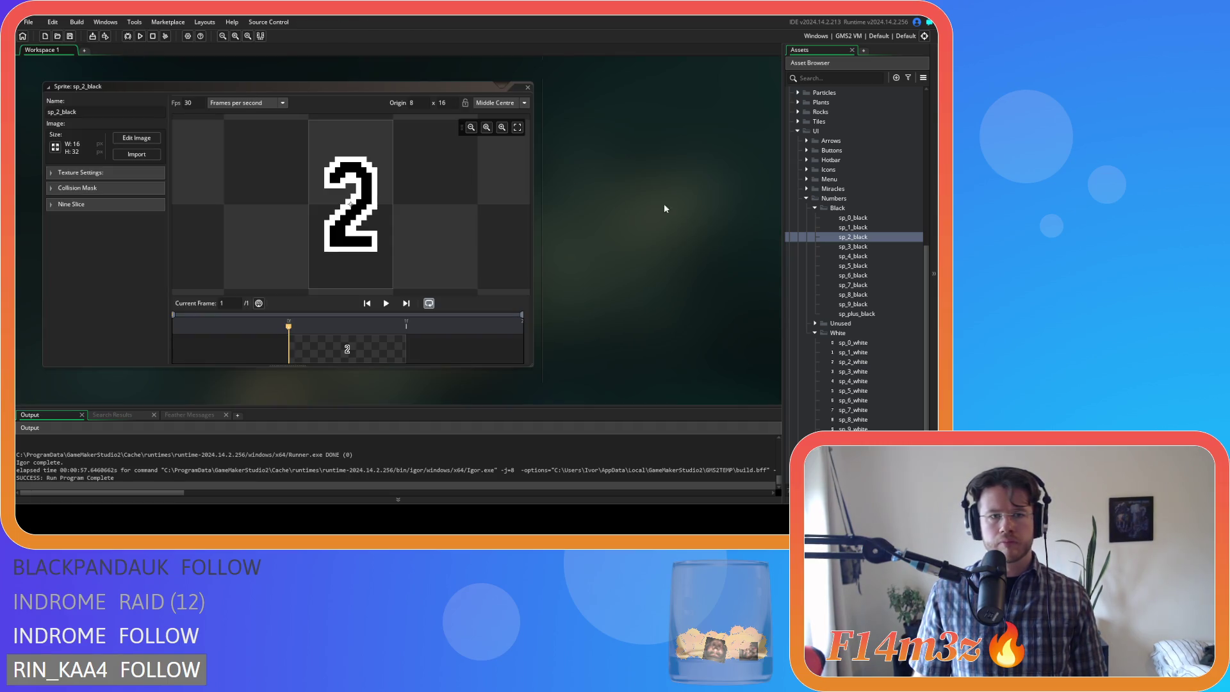
double_click(882, 245)
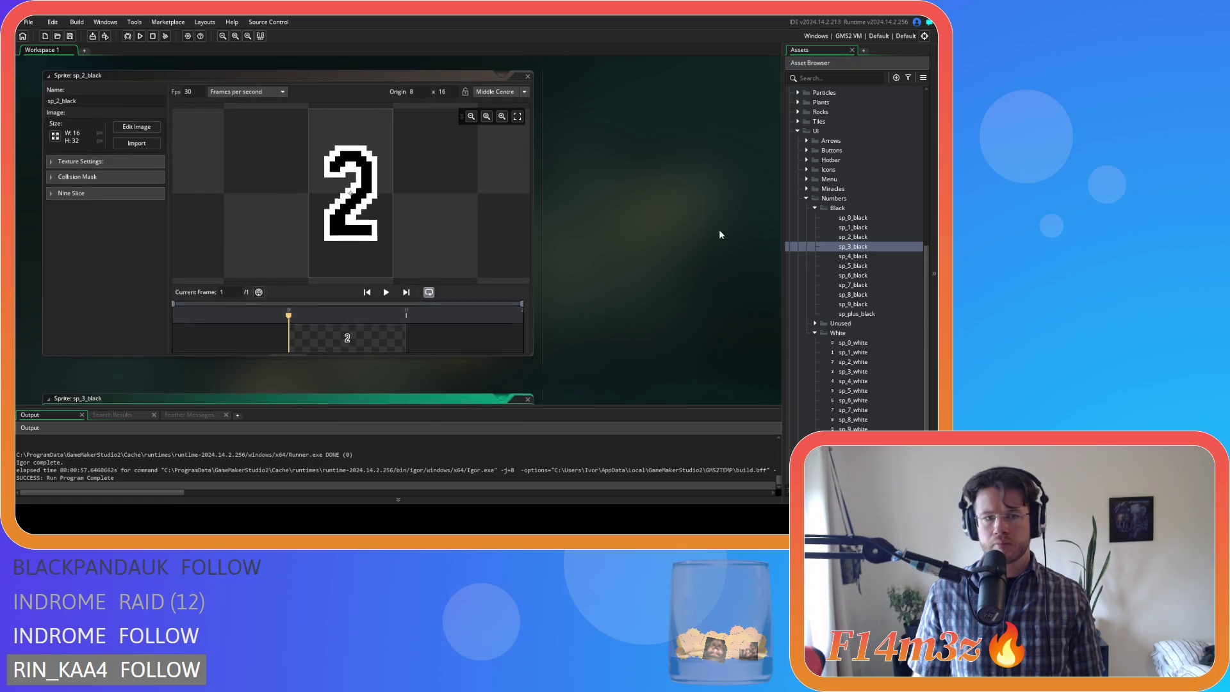
- Flood-fill the 3's outline red, its body black, then the outline white; open sp_4_black
left_click(154, 138)
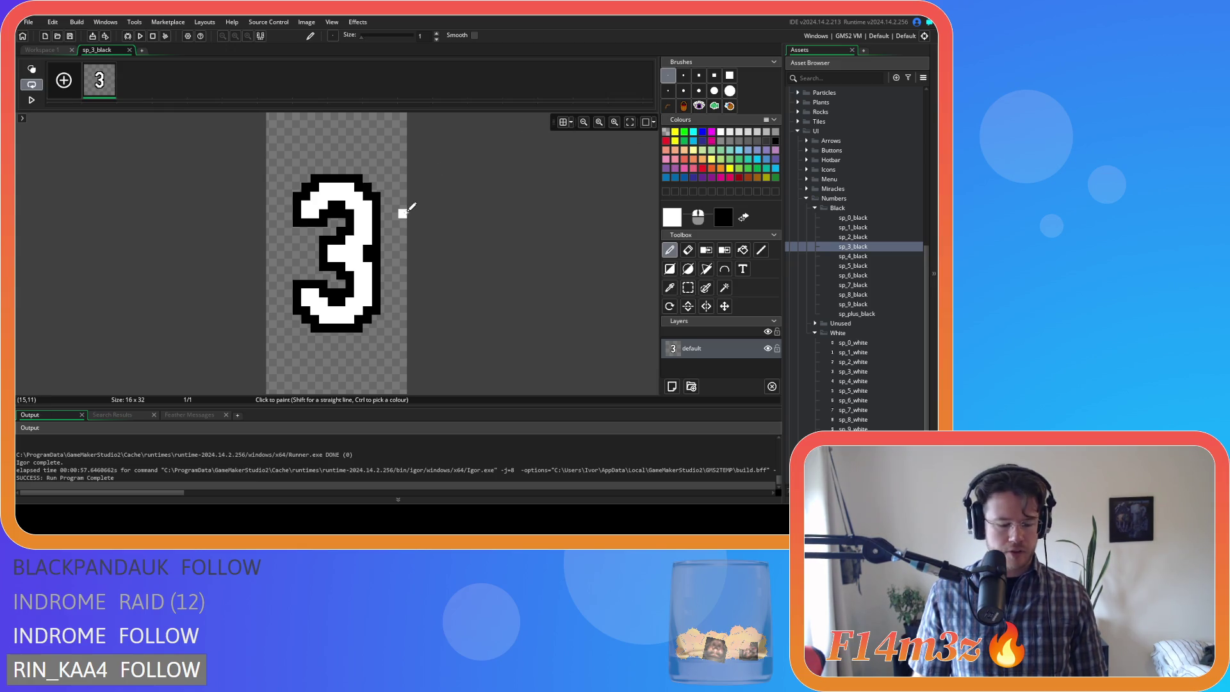
left_click(666, 140)
left_click(742, 250)
left_click(374, 250)
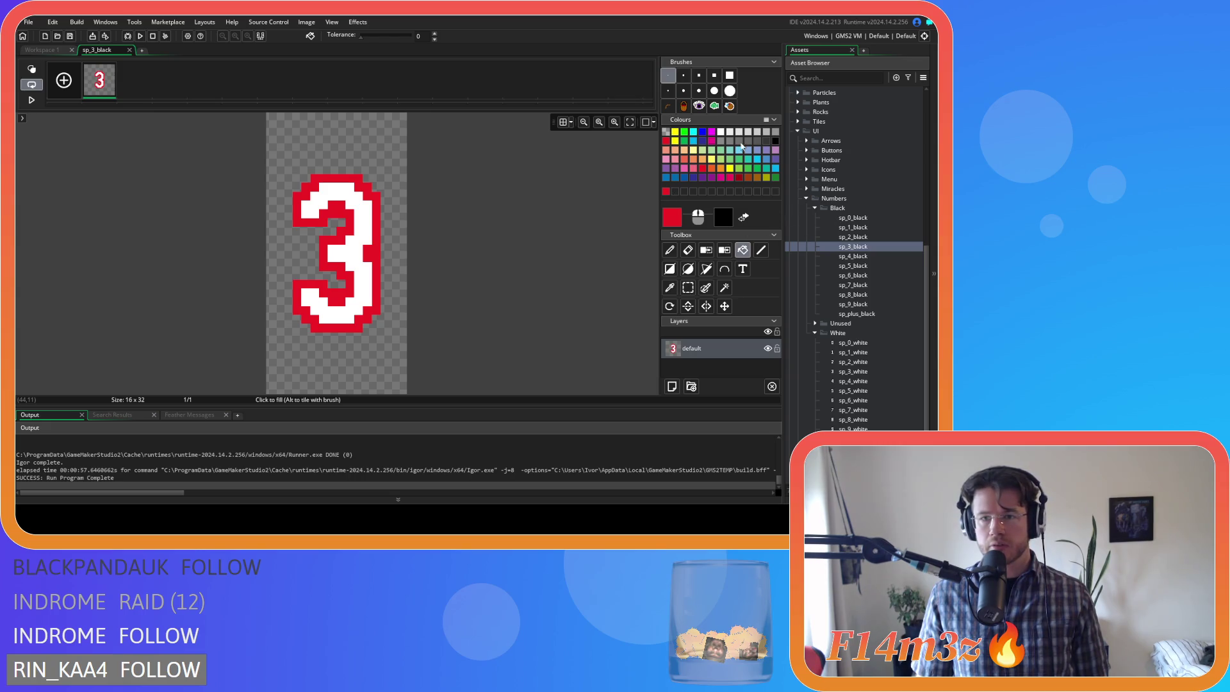
left_click(721, 132)
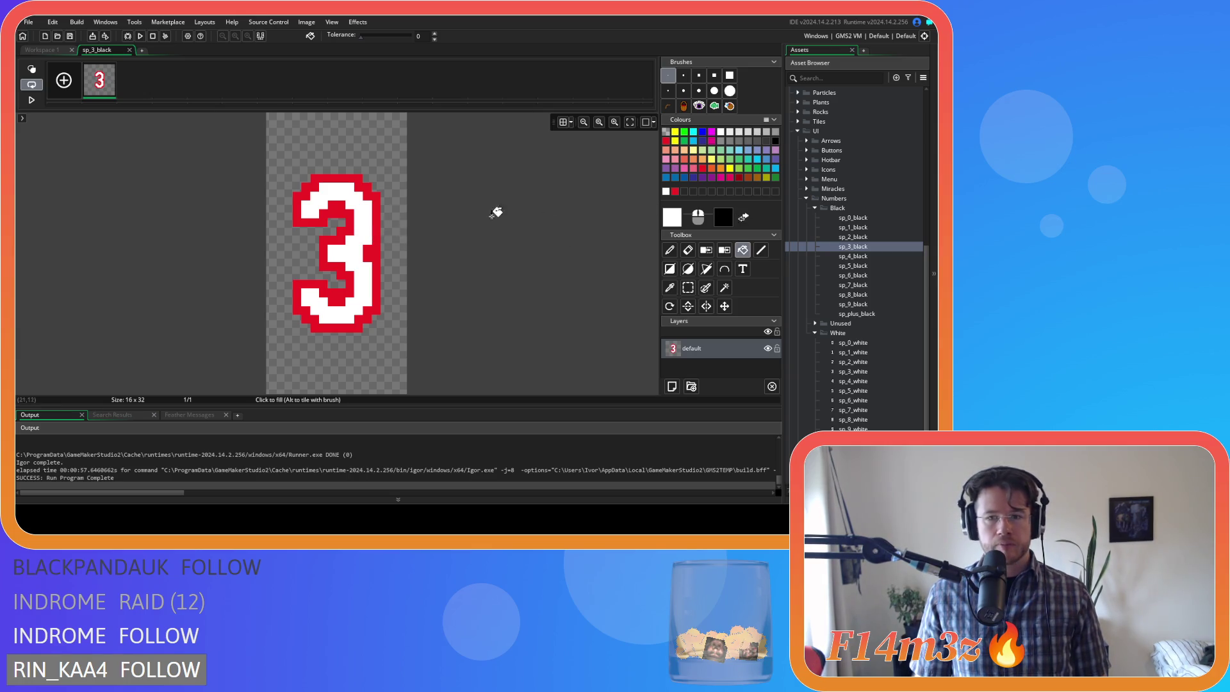
left_click(775, 142)
left_click(356, 218)
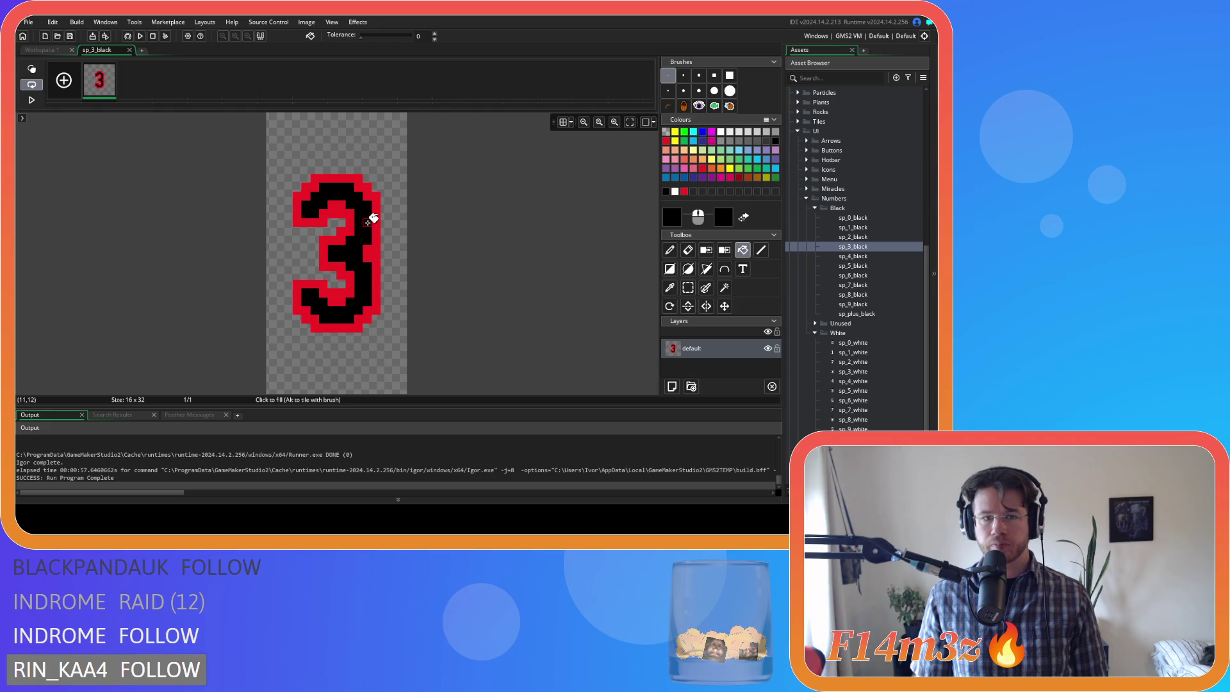
left_click(721, 132)
left_click(373, 243)
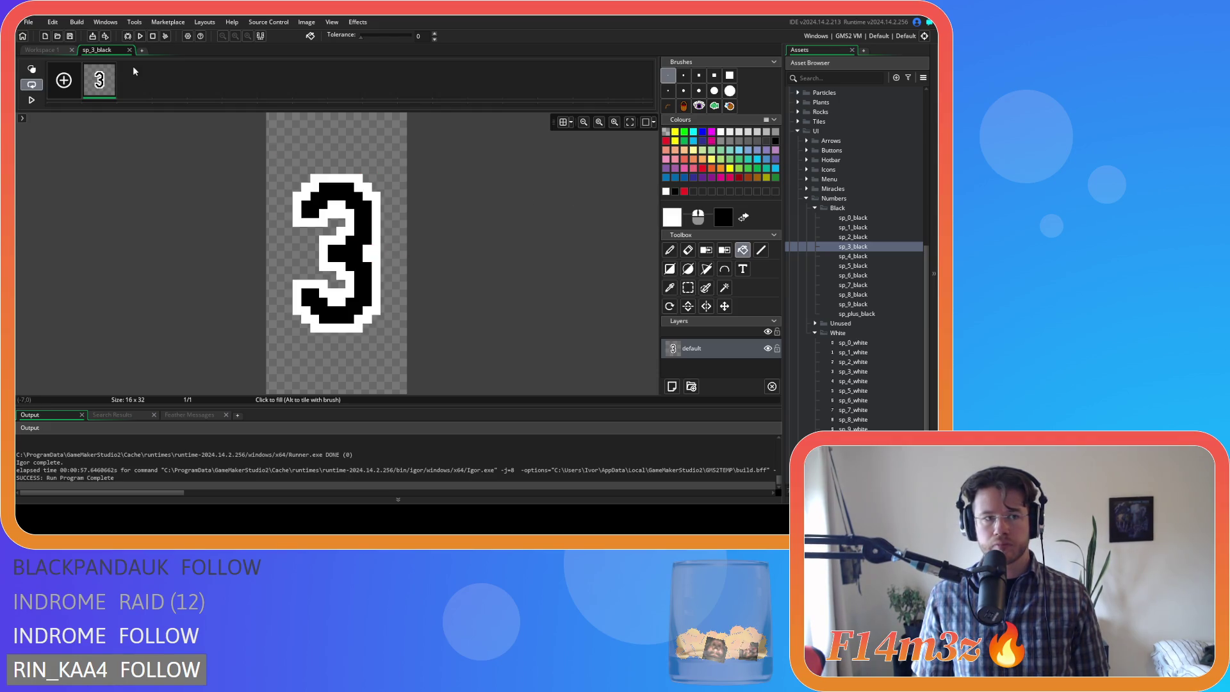
left_click(129, 50)
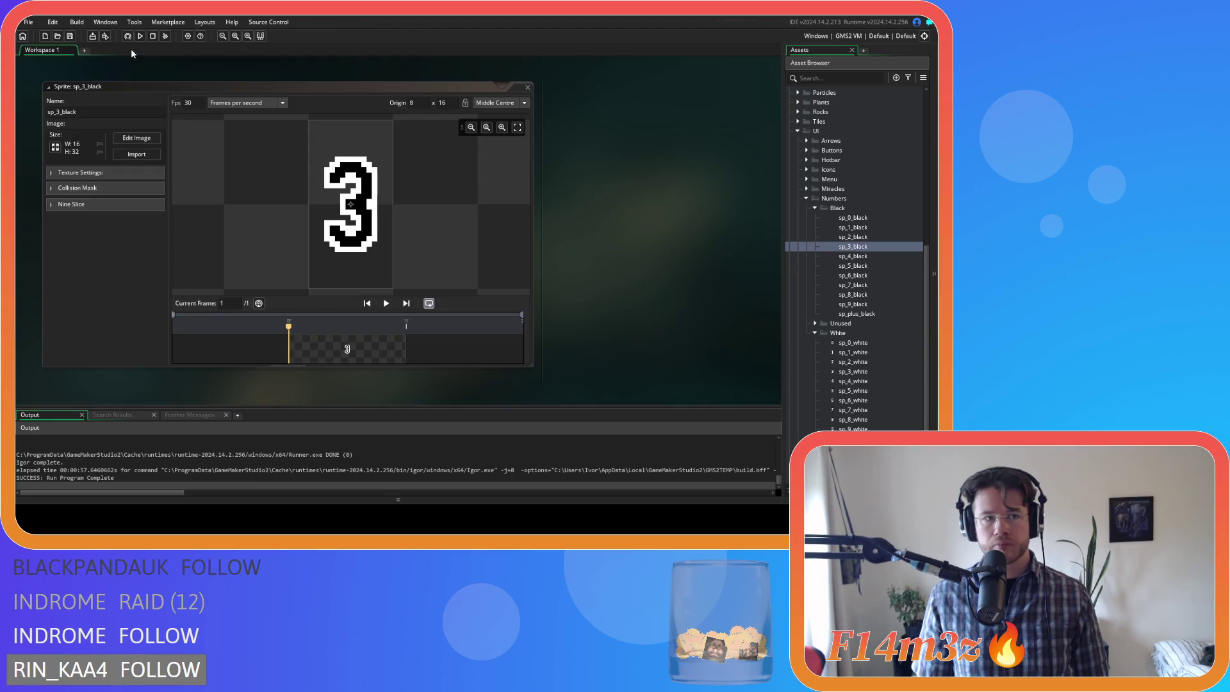
double_click(851, 256)
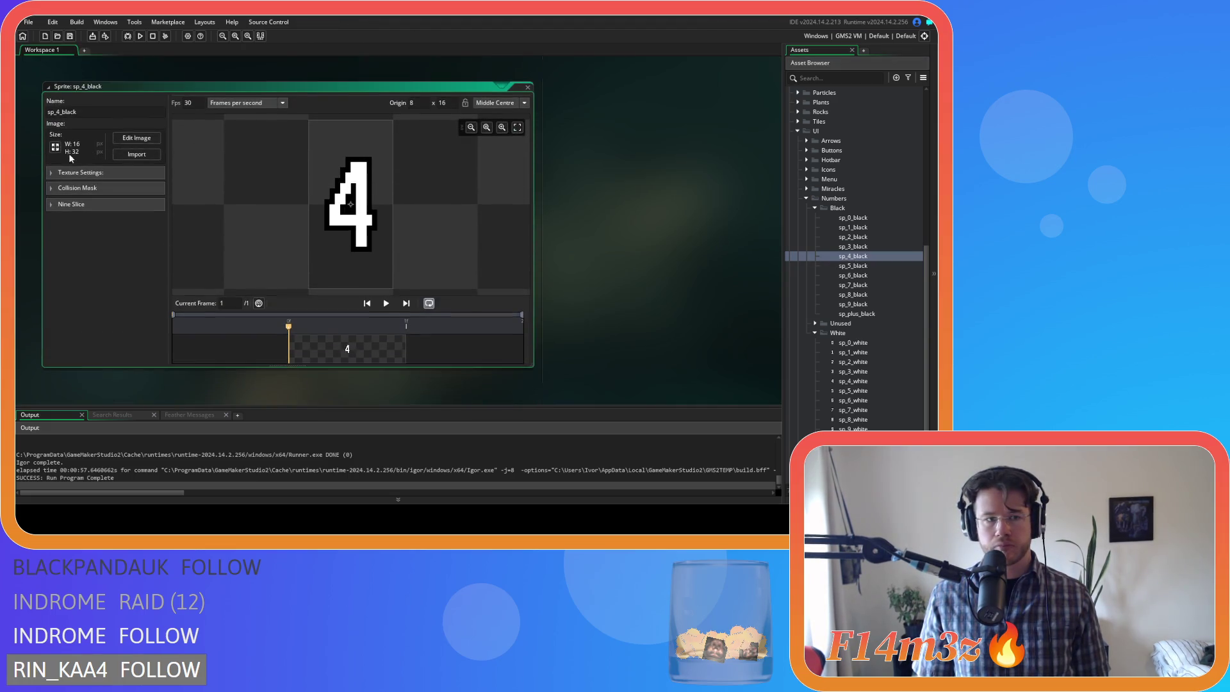
- Recolour the 4 into a black digit with white outline and white inner triangle
left_click(136, 138)
left_click(742, 250)
left_click(666, 140)
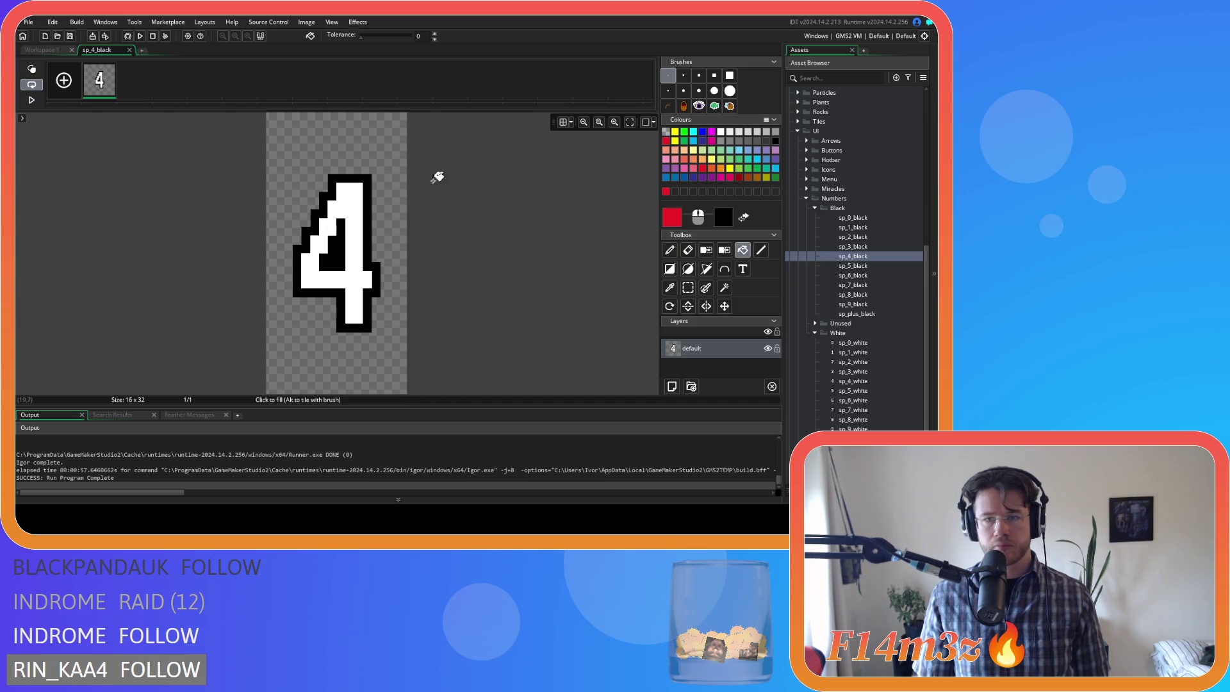
left_click(377, 230)
left_click(328, 258)
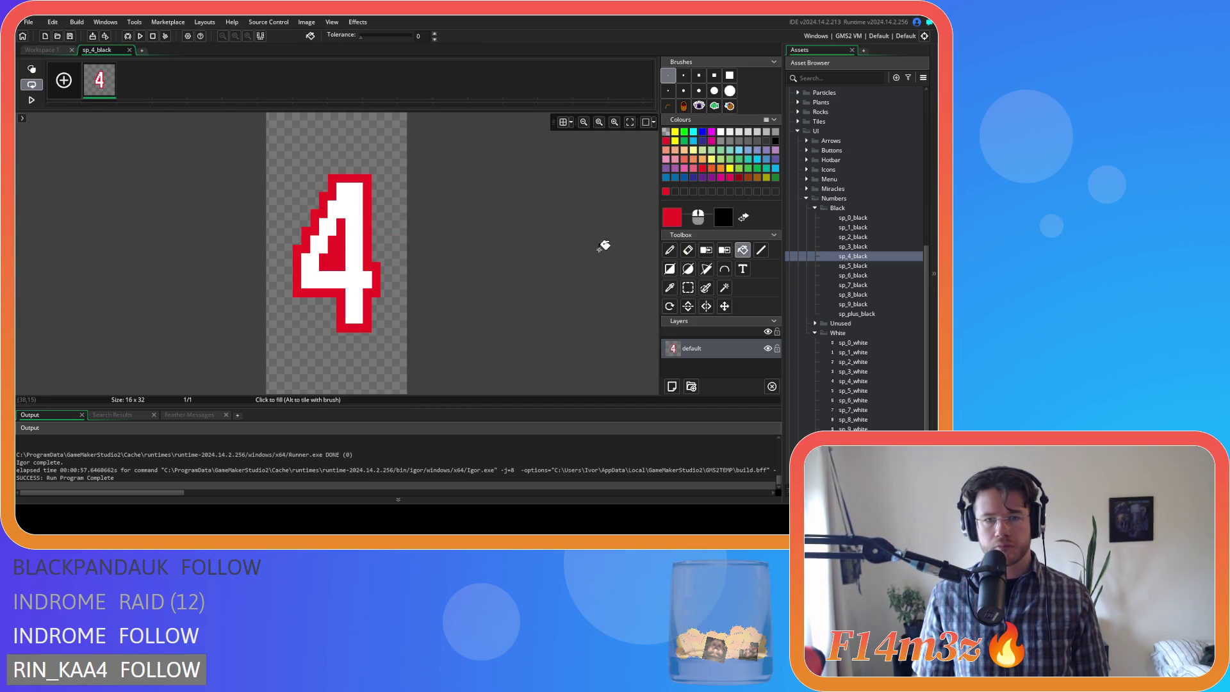
left_click(776, 140)
left_click(358, 242)
left_click(720, 132)
left_click(375, 256)
left_click(329, 257)
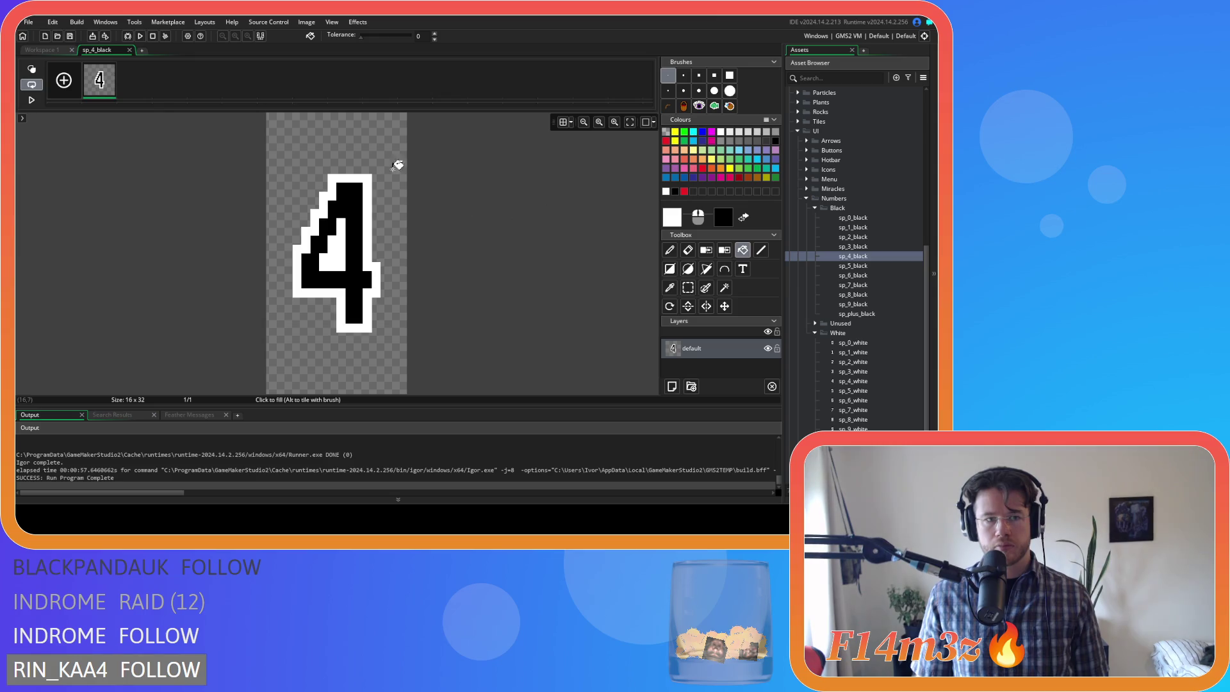
left_click(129, 50)
- Recolour sp_5_black's 5 into a black digit with a white outline, then open sp_6_black
double_click(857, 265)
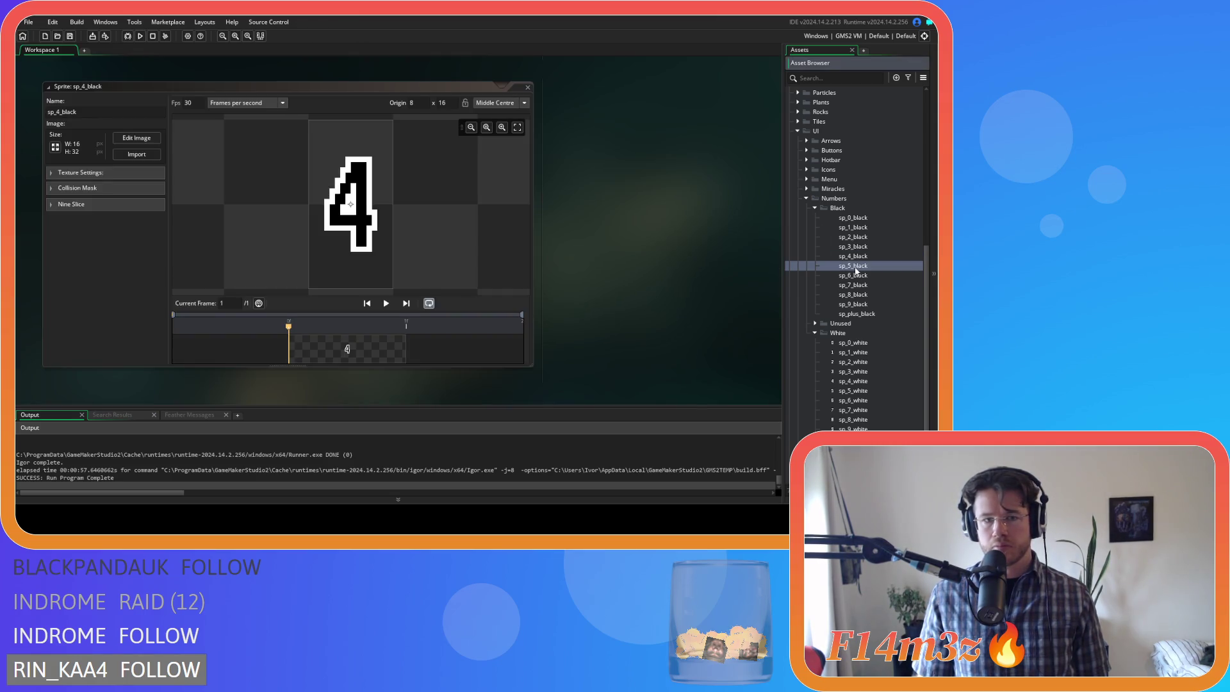
left_click(136, 138)
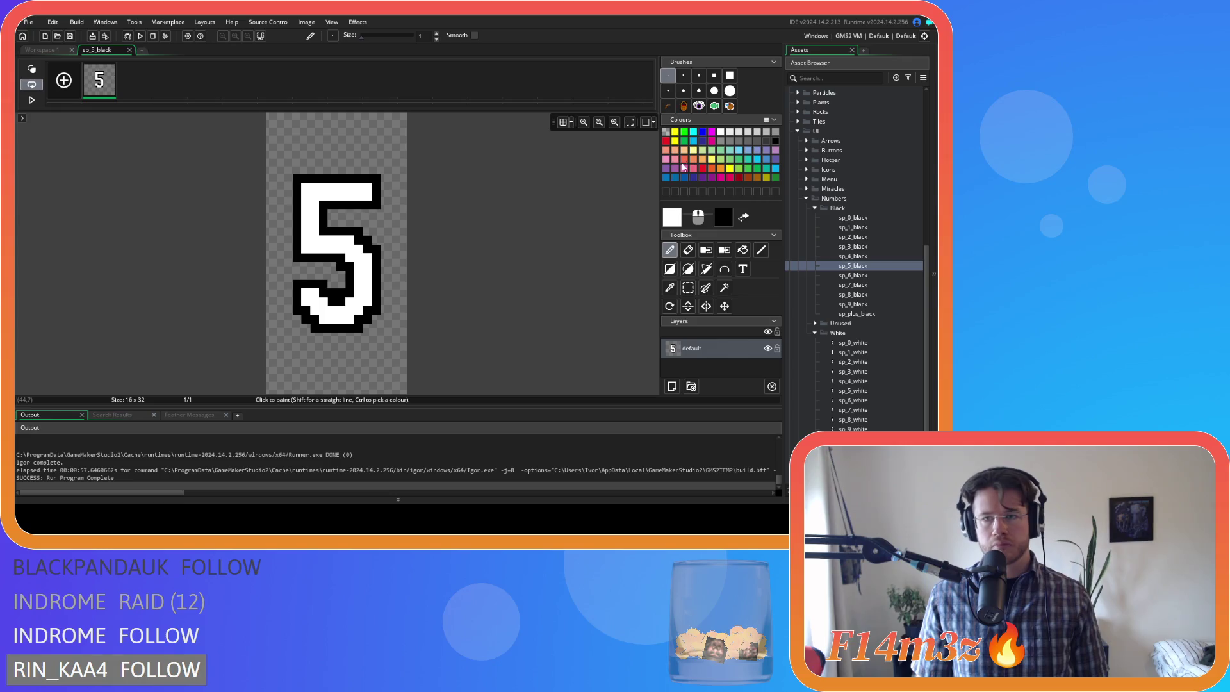
key("f")
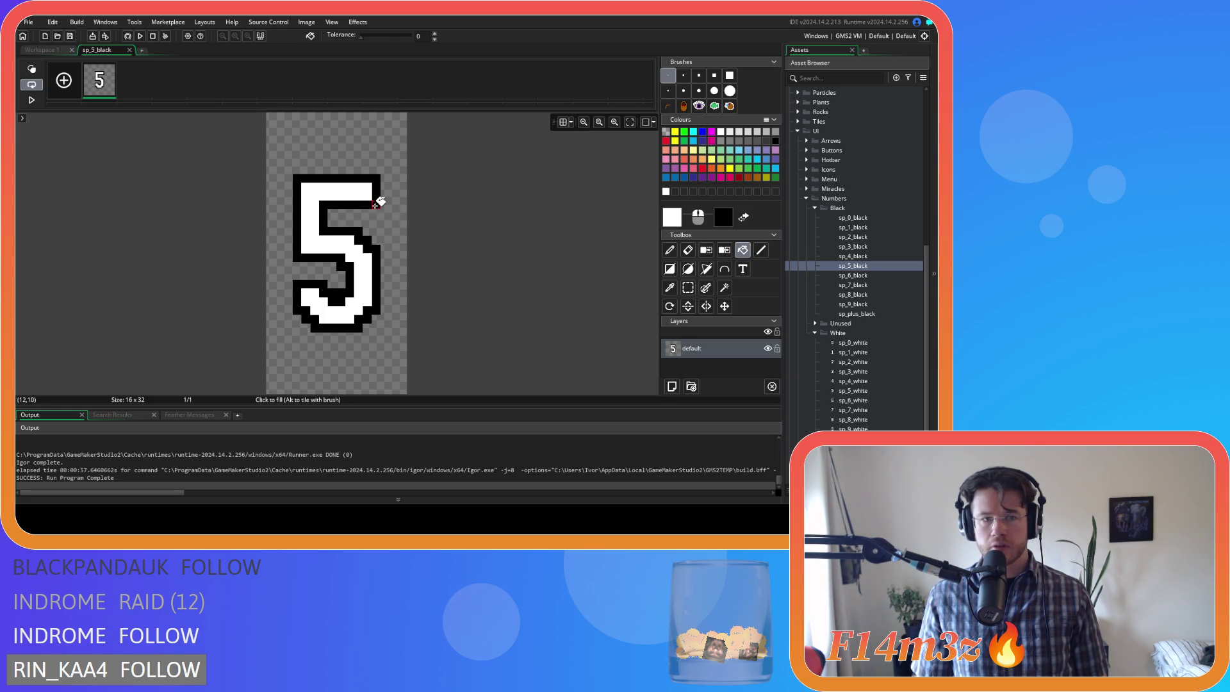
left_click(375, 205)
key("ctrl+z")
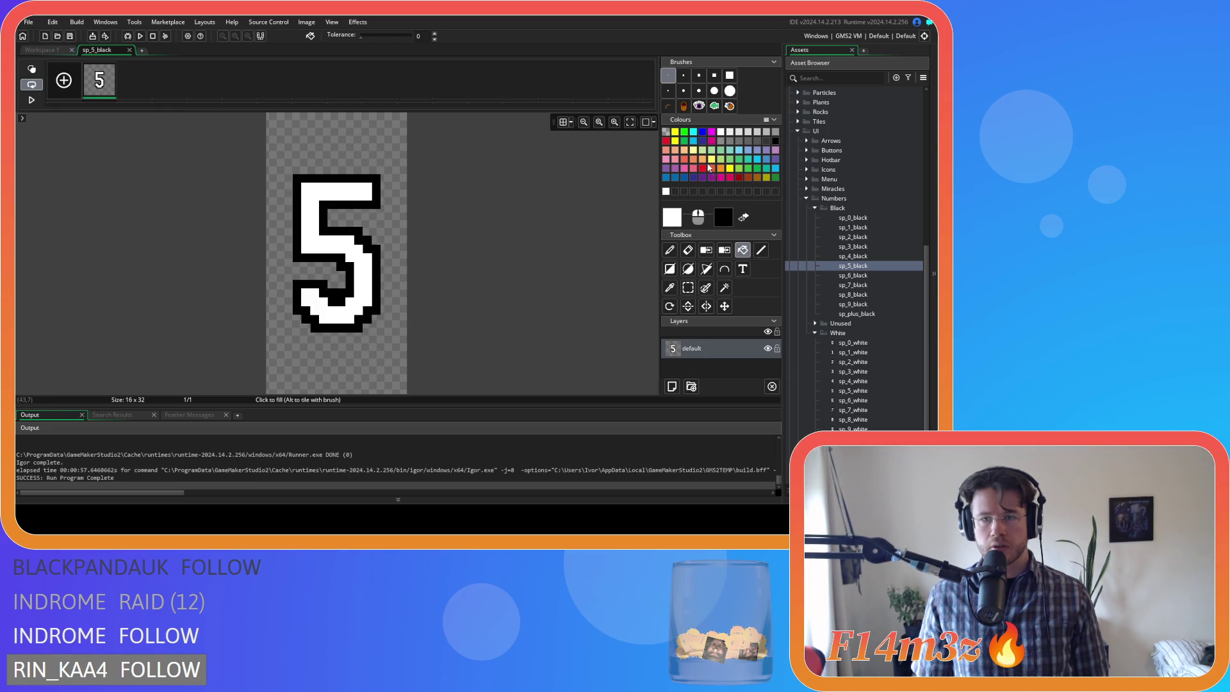
left_click(666, 140)
left_click(371, 200)
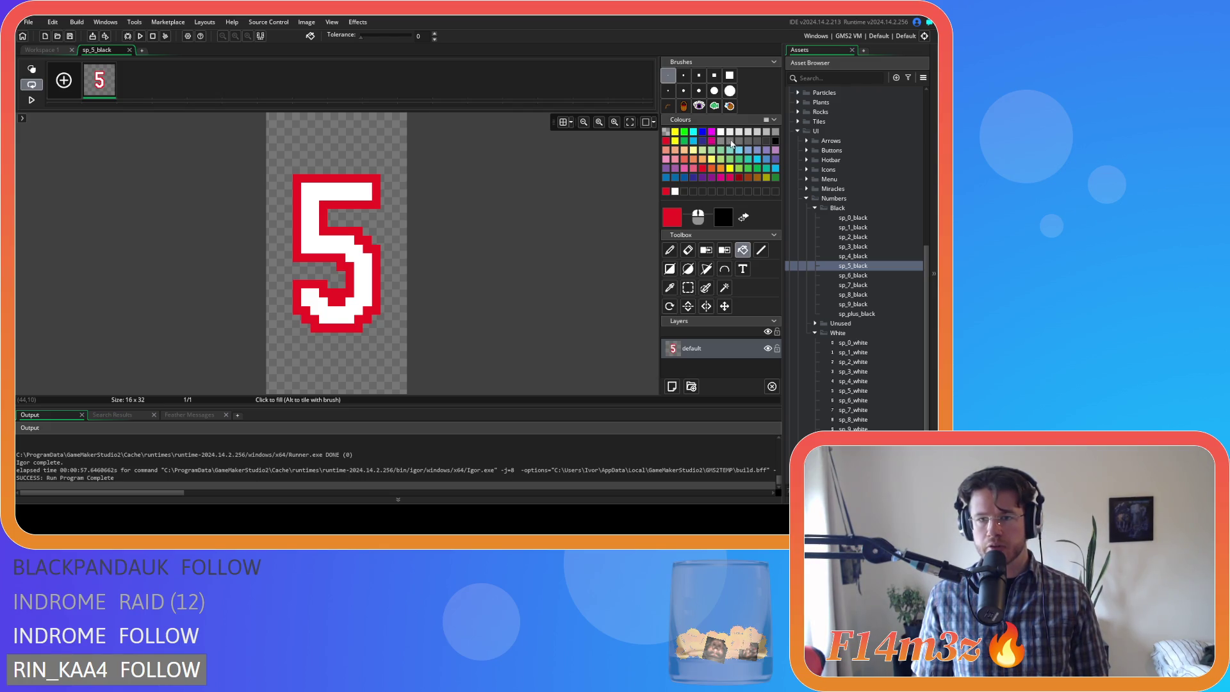
left_click(775, 142)
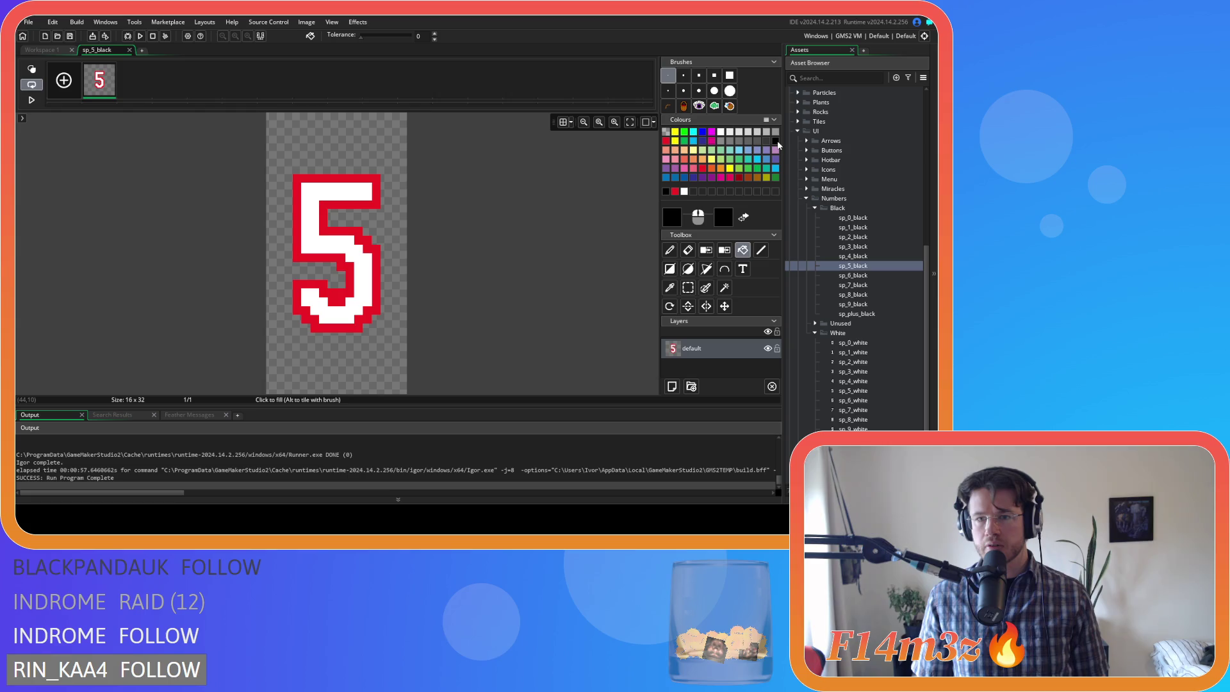
left_click(343, 192)
left_click(721, 132)
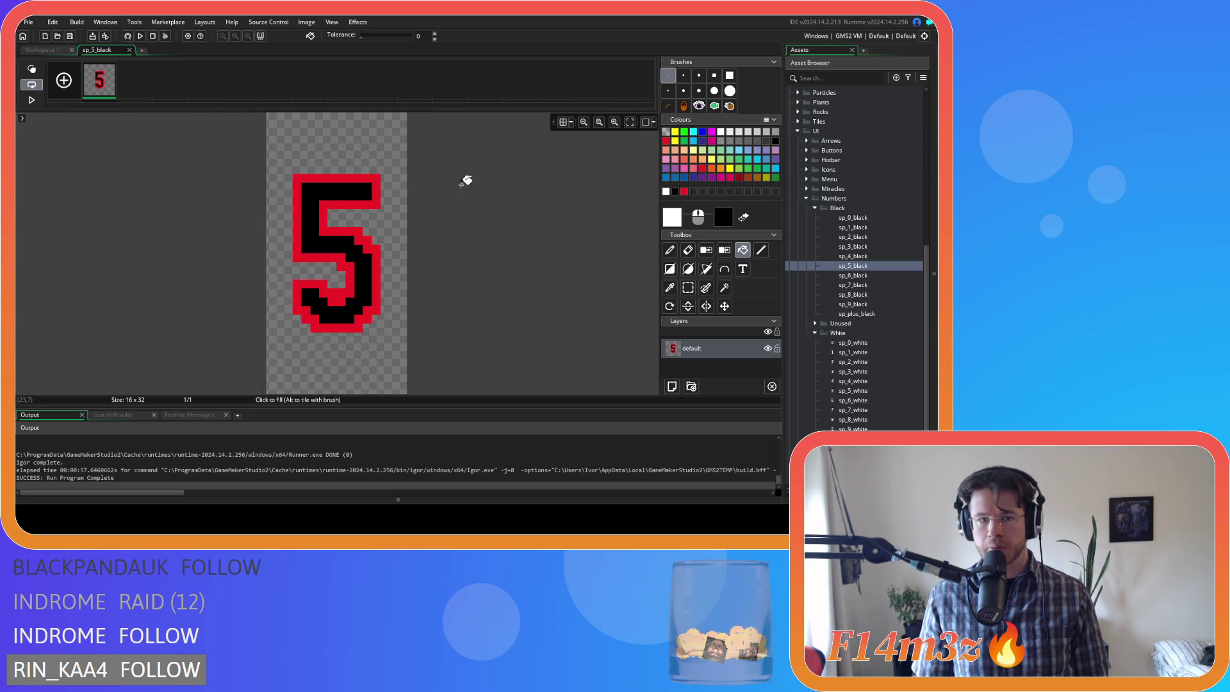
left_click(375, 199)
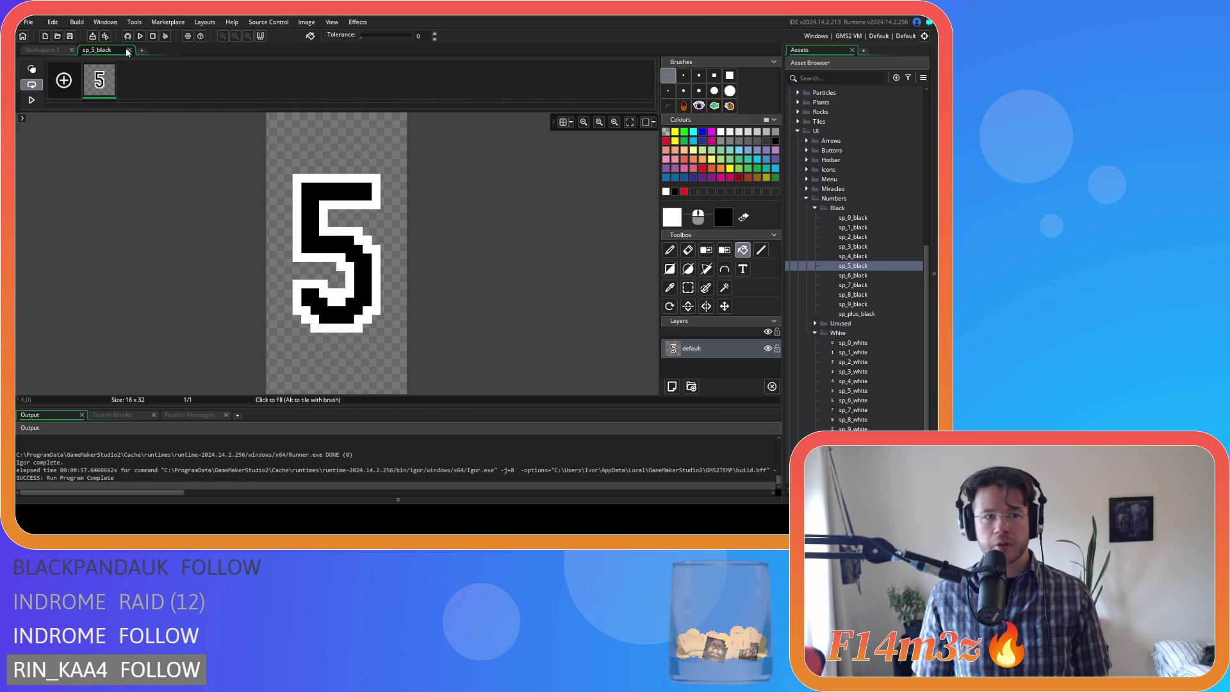
left_click(129, 50)
double_click(855, 275)
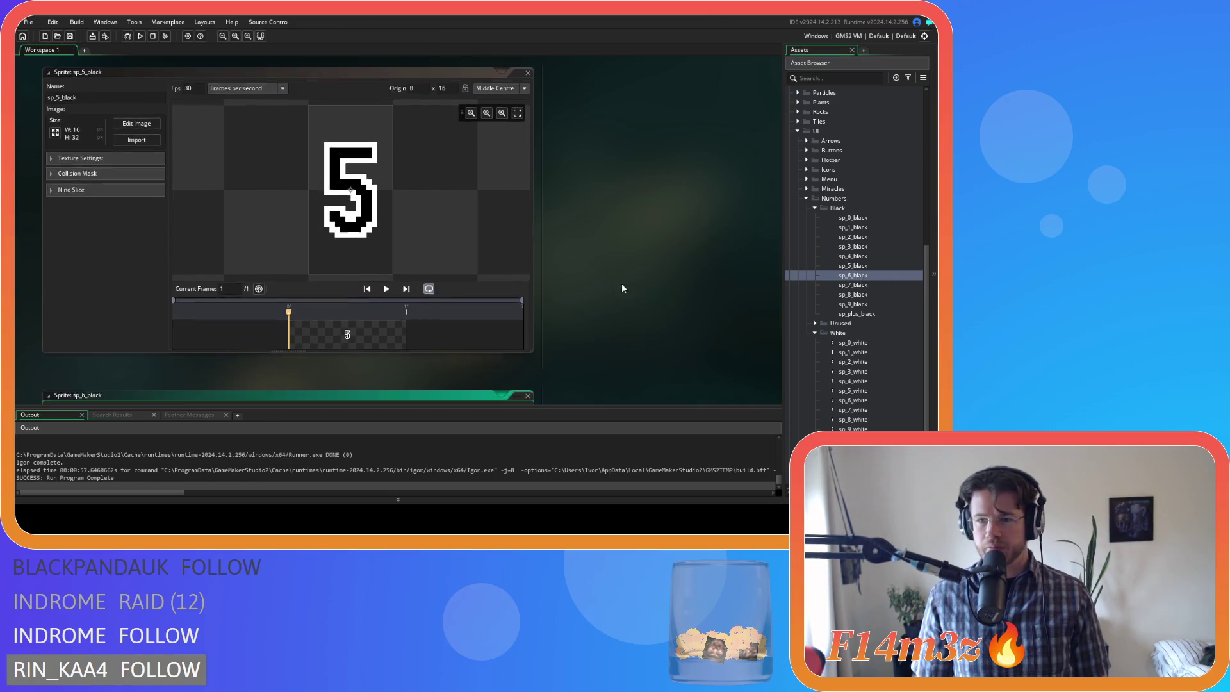
- Fill the 6's body black and its outer and inner-hole outlines white, then open sp_7_black
left_click(133, 138)
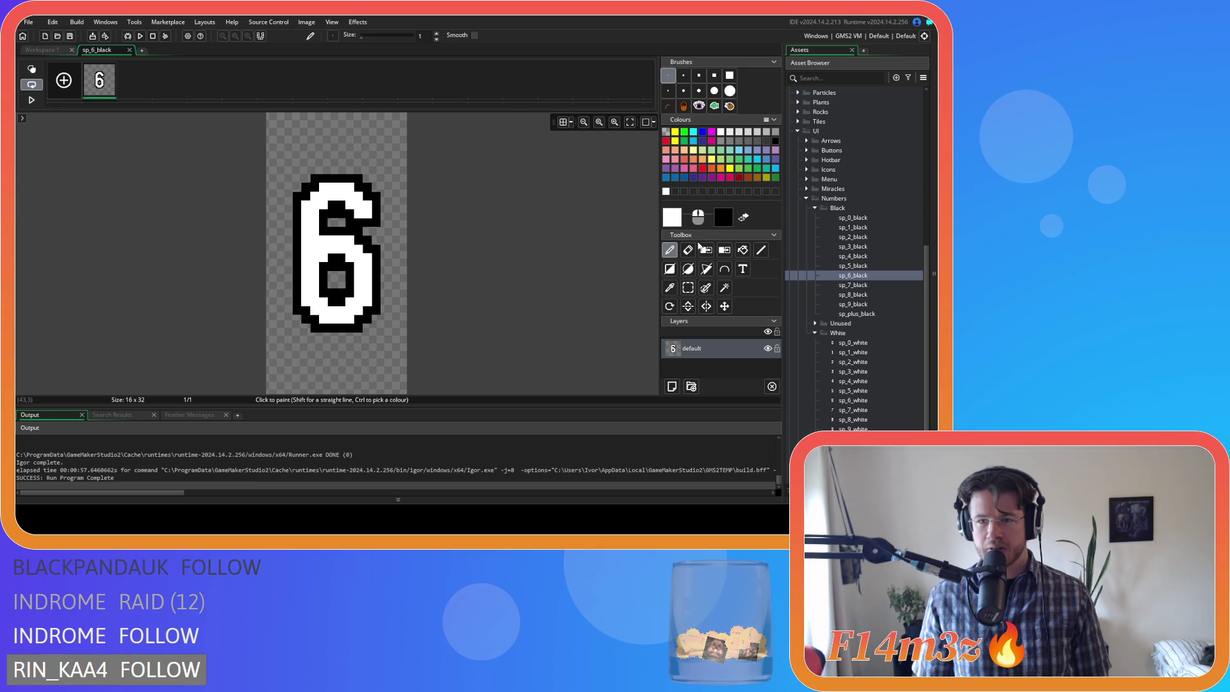
left_click(758, 251)
left_click(743, 251)
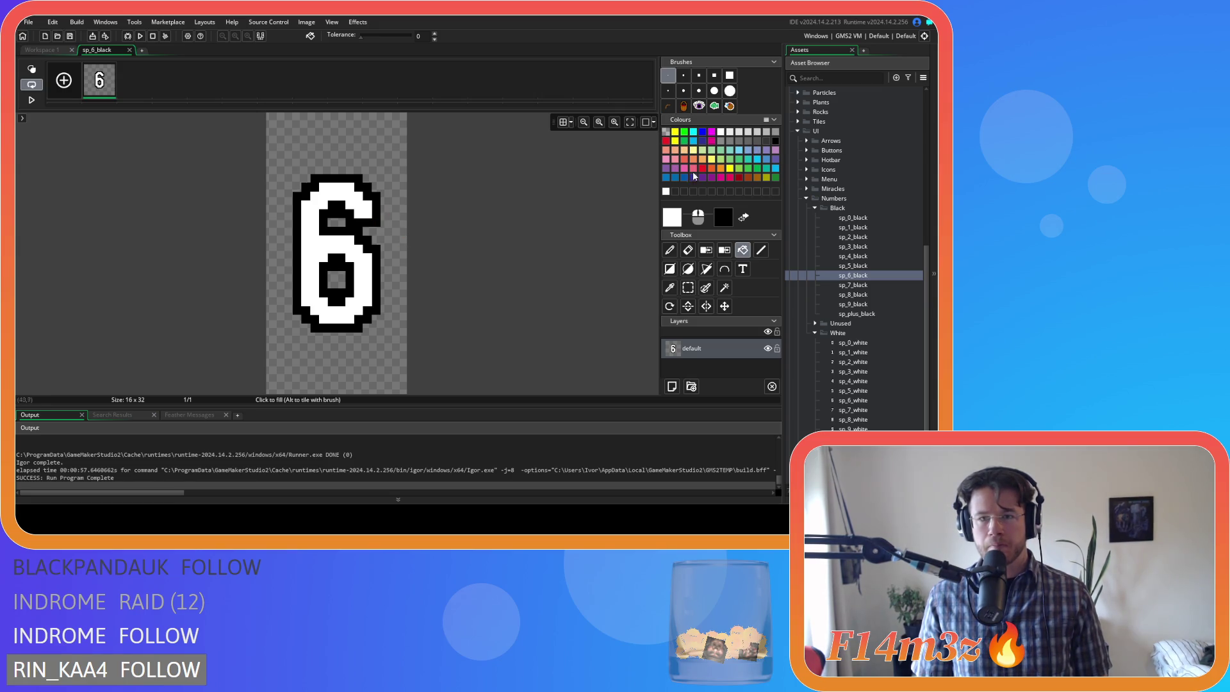
left_click(665, 140)
left_click(362, 226)
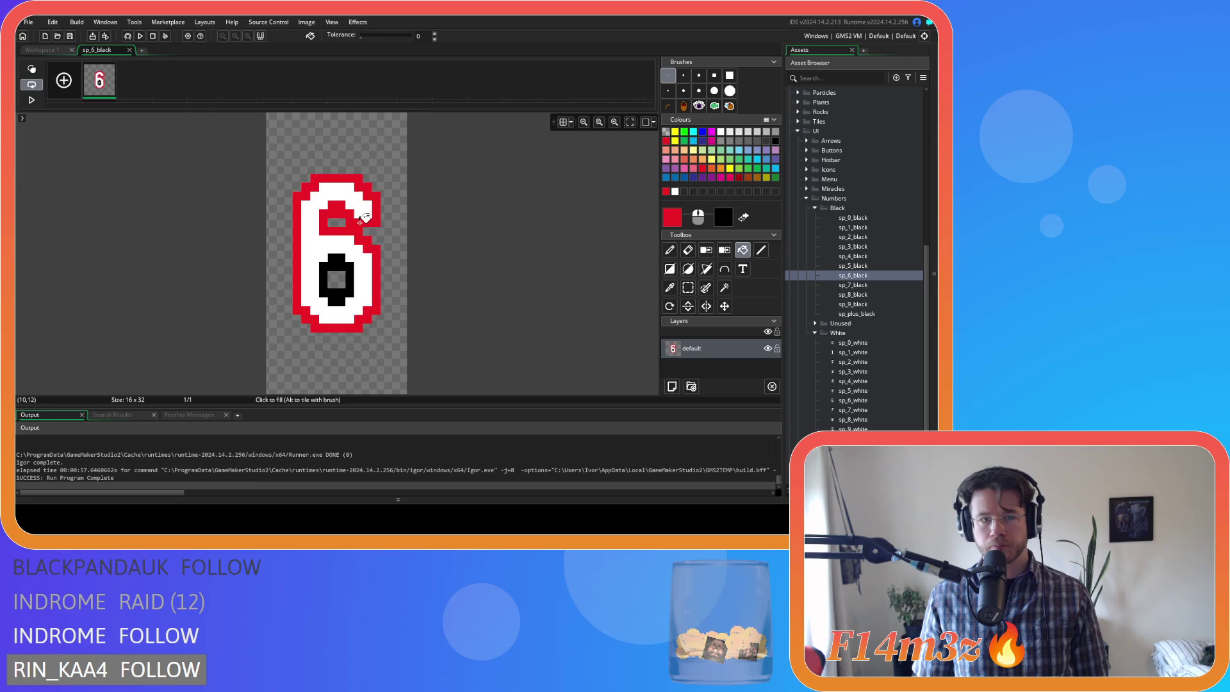
left_click(349, 269)
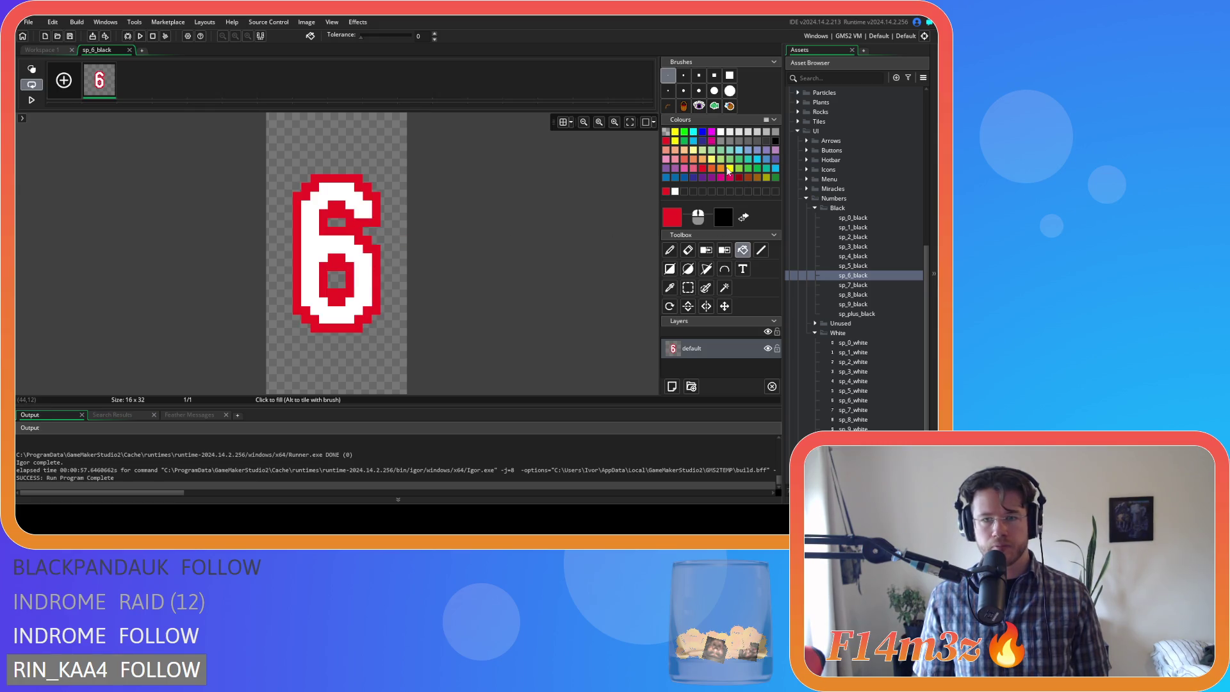
left_click(775, 142)
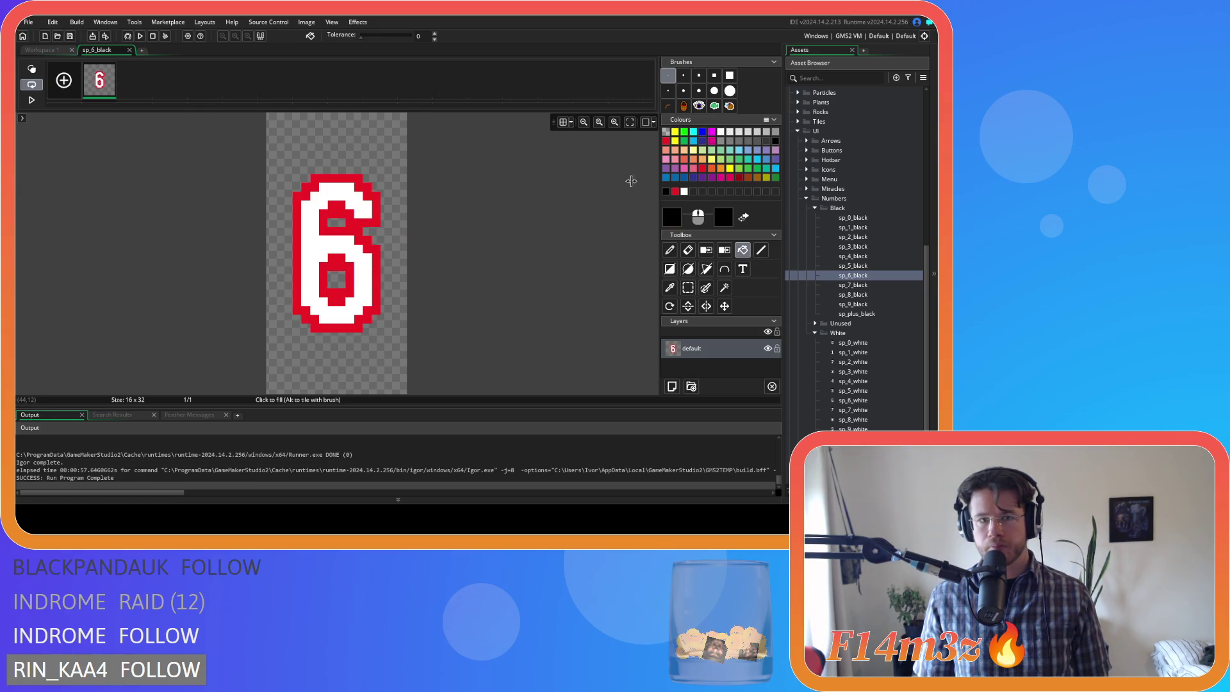
left_click(333, 239)
left_click(721, 131)
left_click(375, 237)
left_click(351, 281)
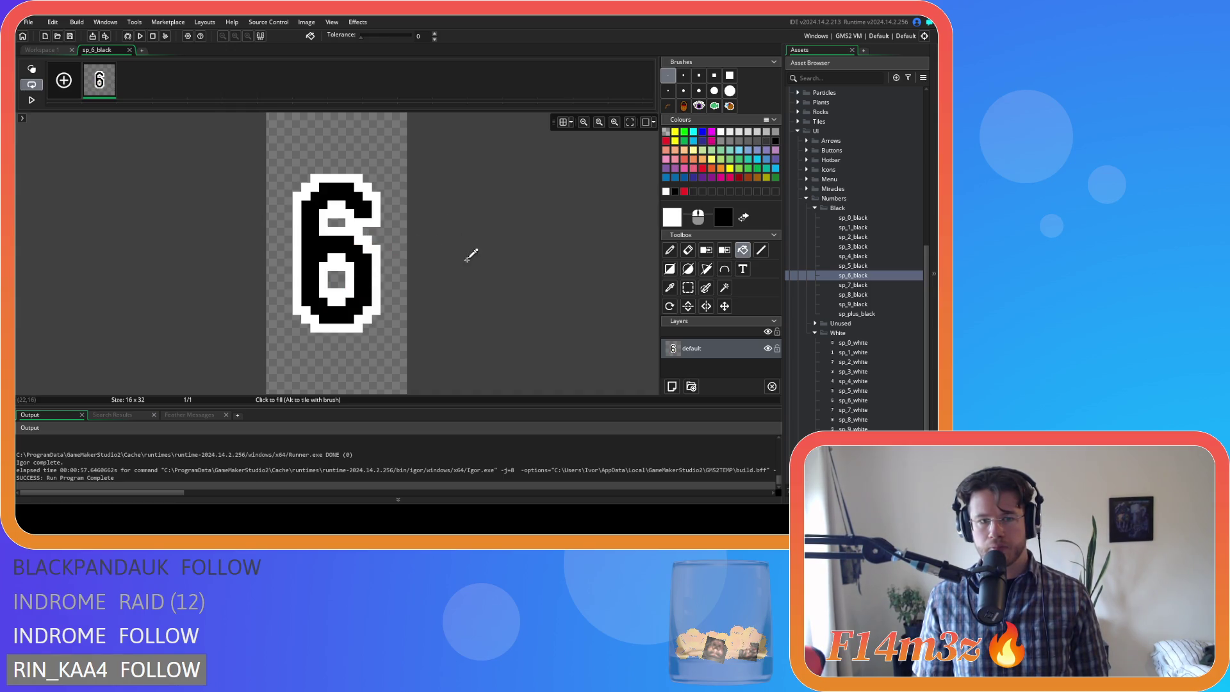
left_click(128, 50)
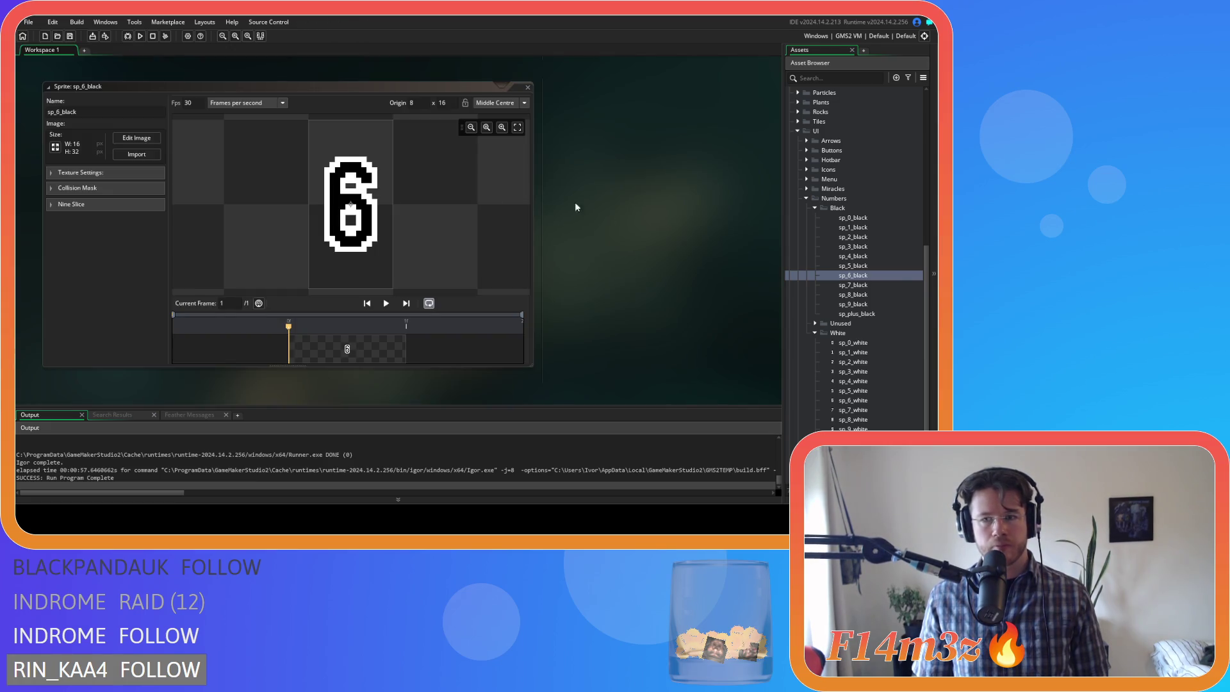
double_click(858, 285)
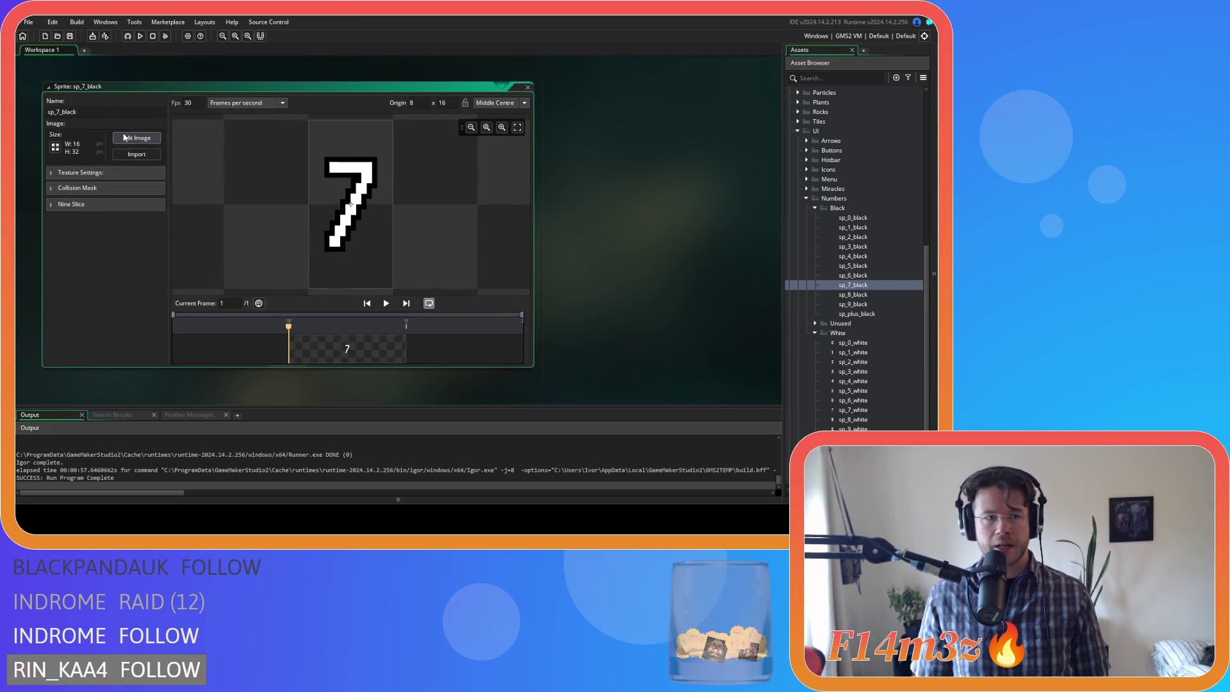
- Flood-fill the 7 digit via red so its body is black and its outline white
left_click(136, 137)
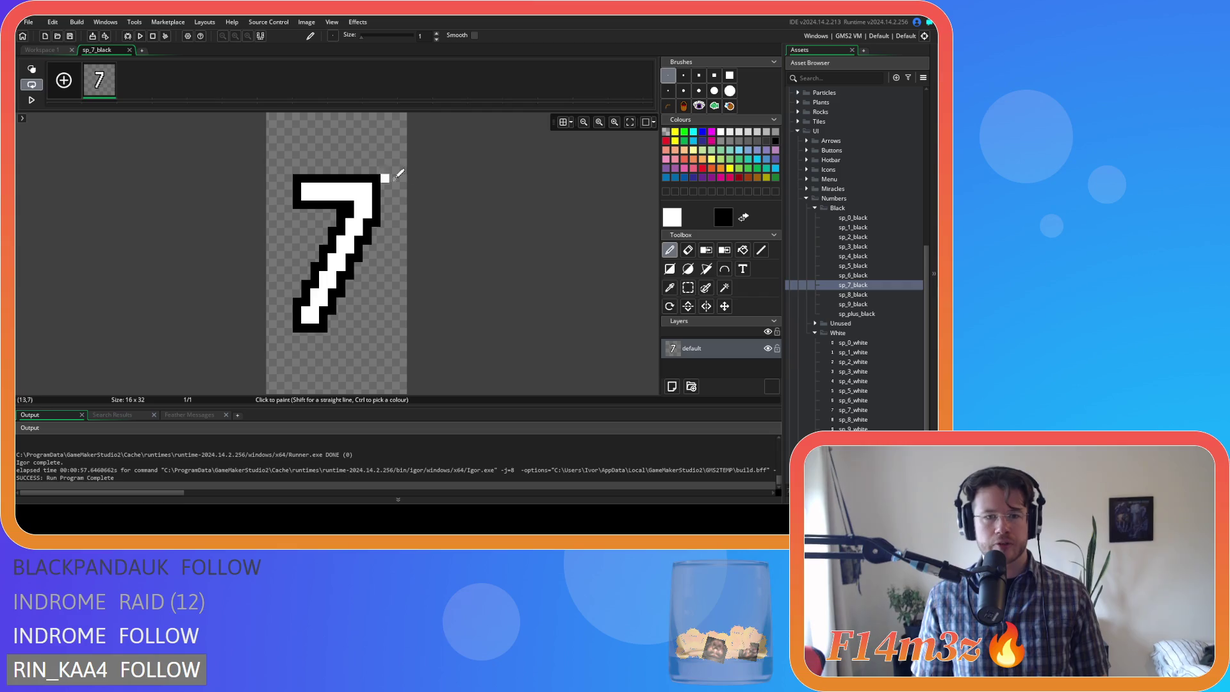
left_click(742, 250)
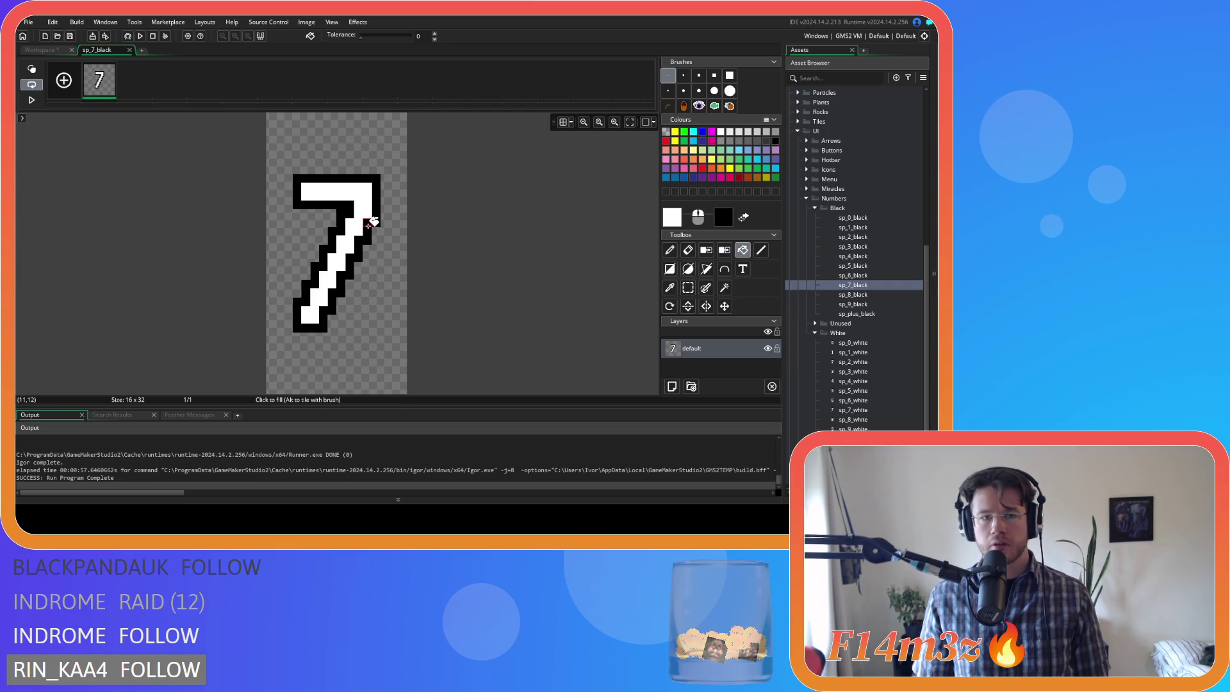
left_click(721, 132)
left_click(365, 232)
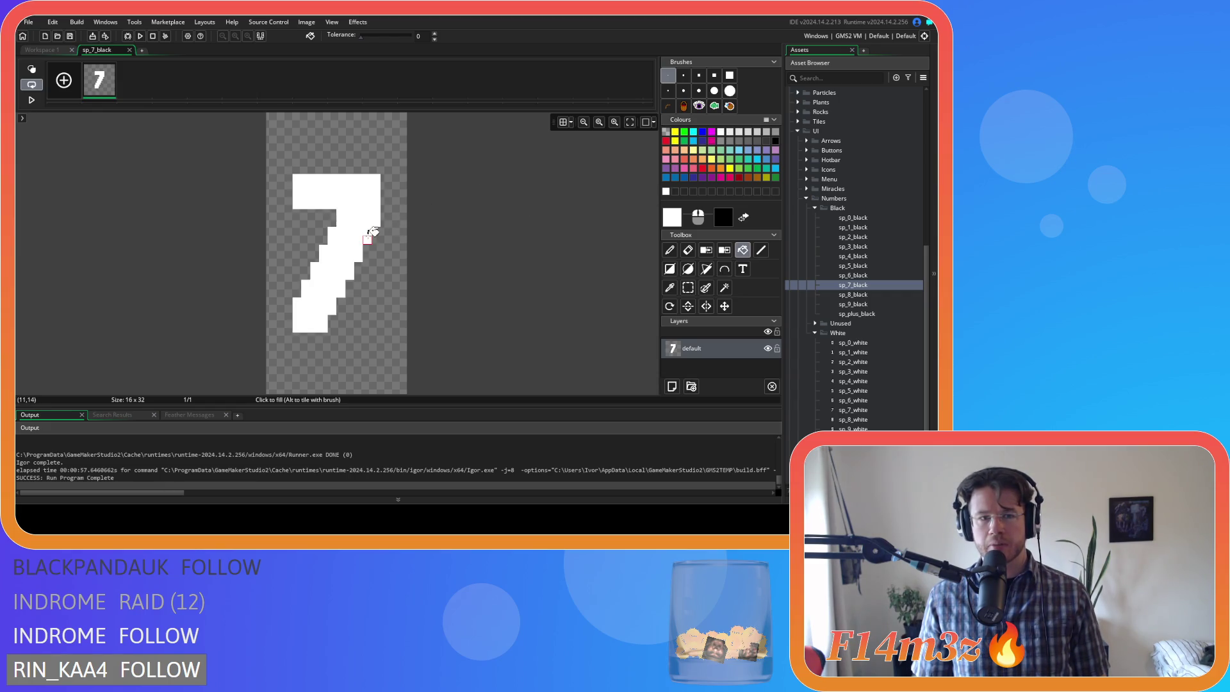
key("ctrl+z")
left_click(720, 178)
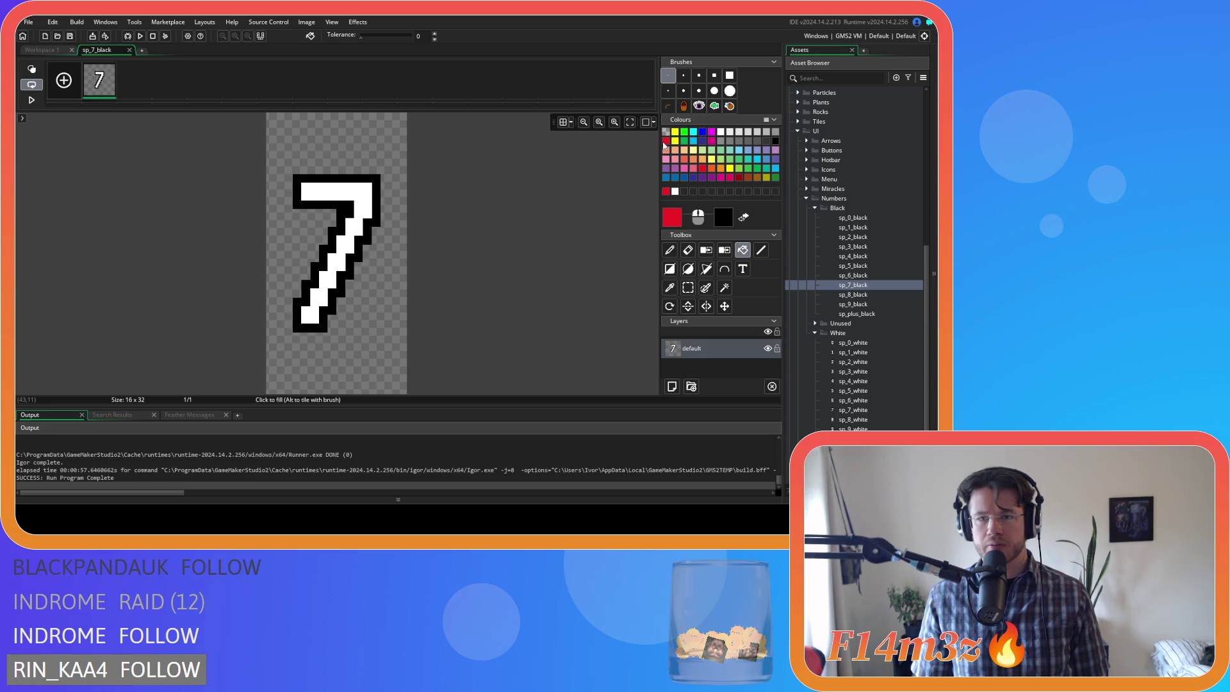
left_click(377, 203)
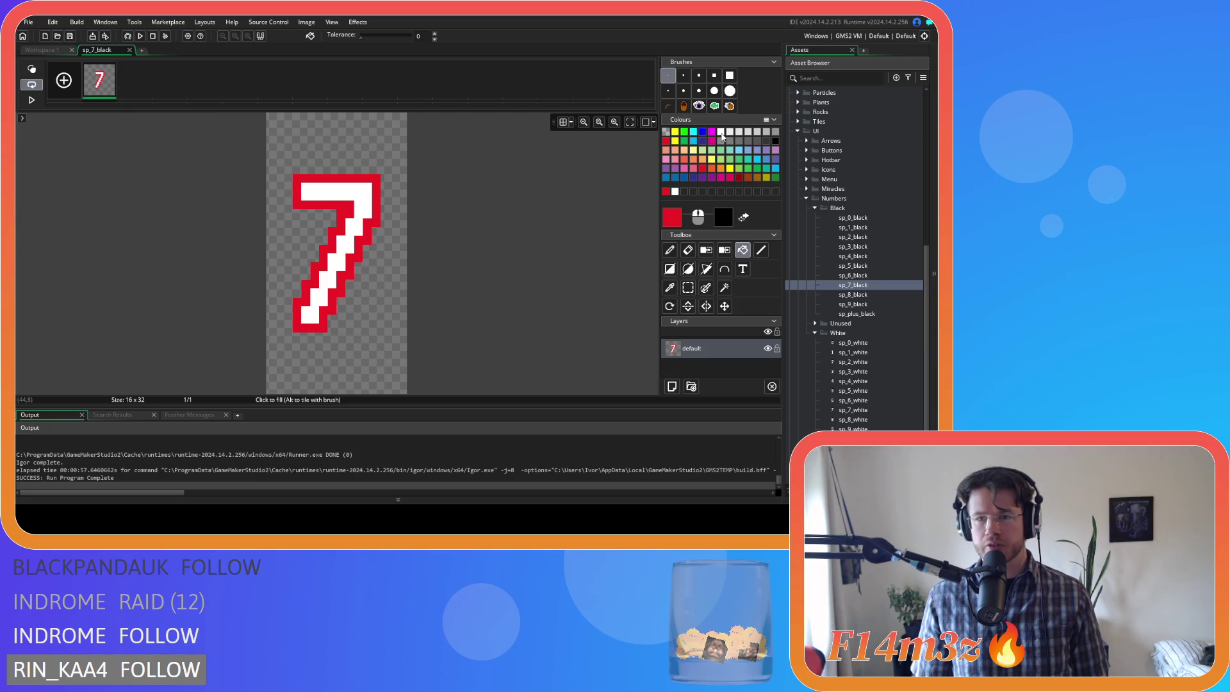
left_click(775, 141)
left_click(360, 191)
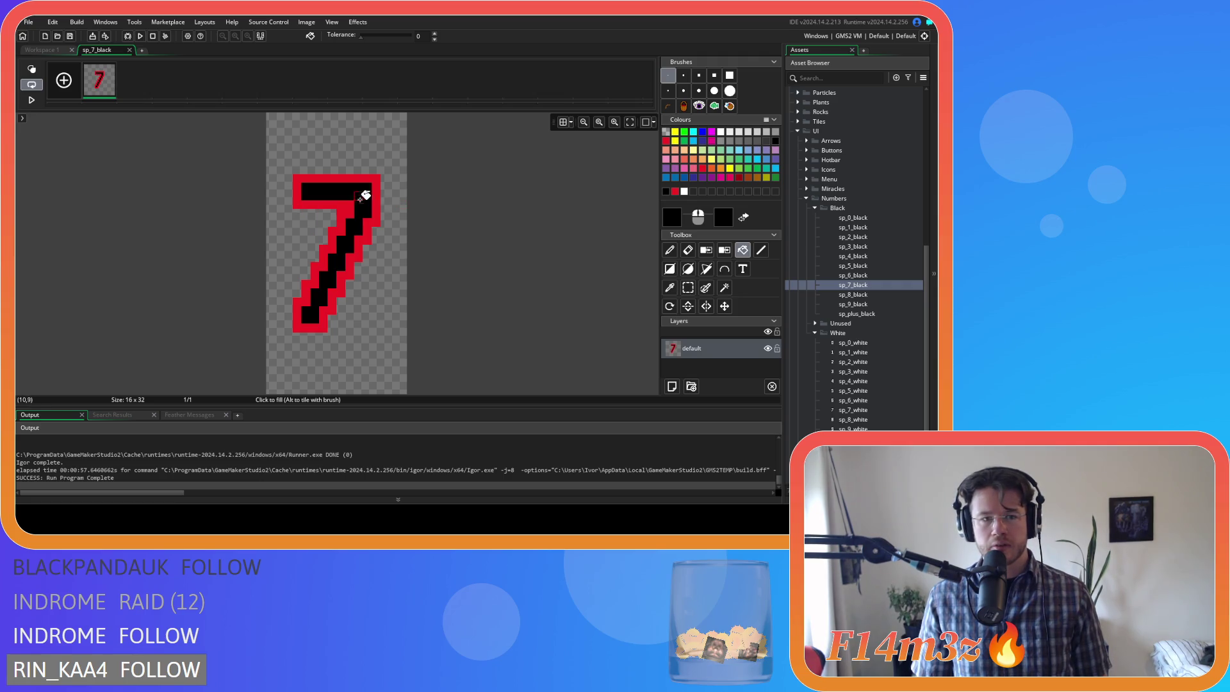
left_click(721, 132)
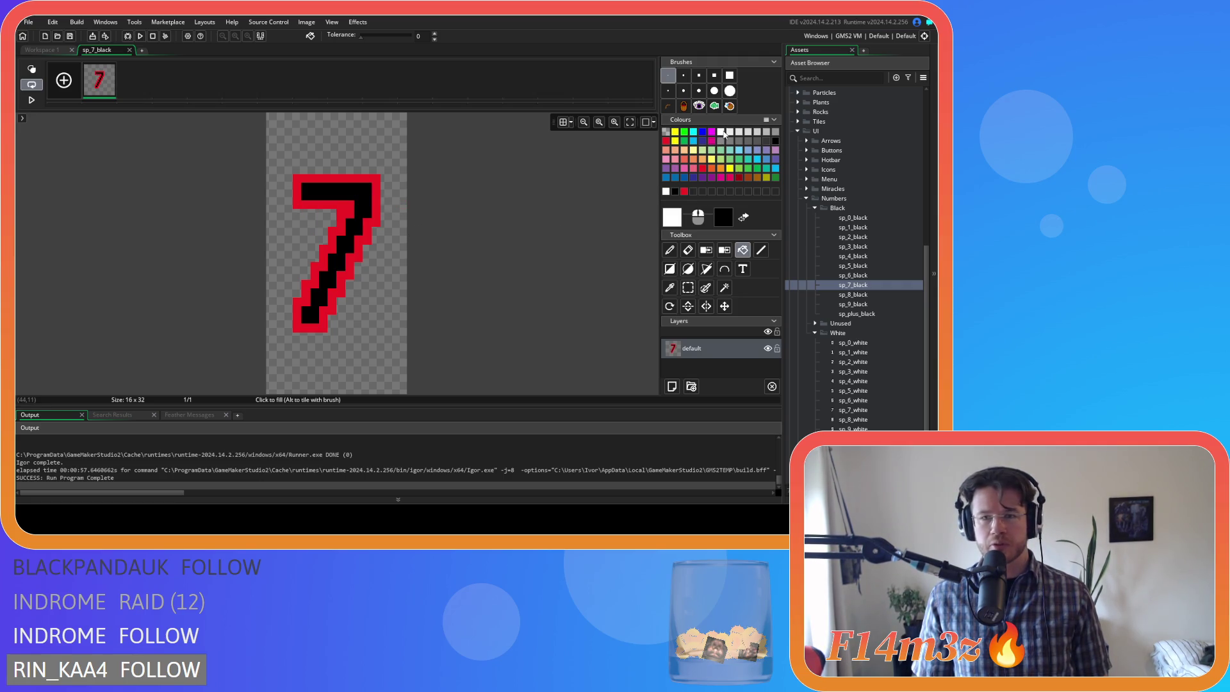
left_click(377, 209)
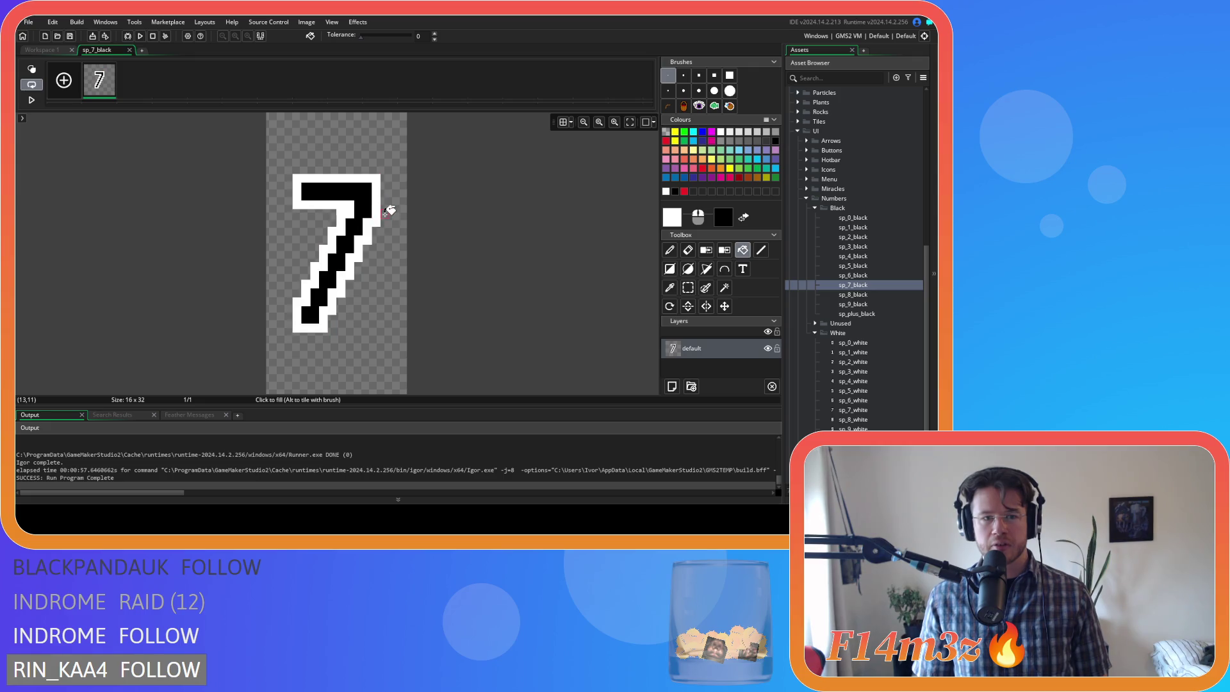
- Close the 7's image editor and open the sp_8_black sprite
left_click(129, 50)
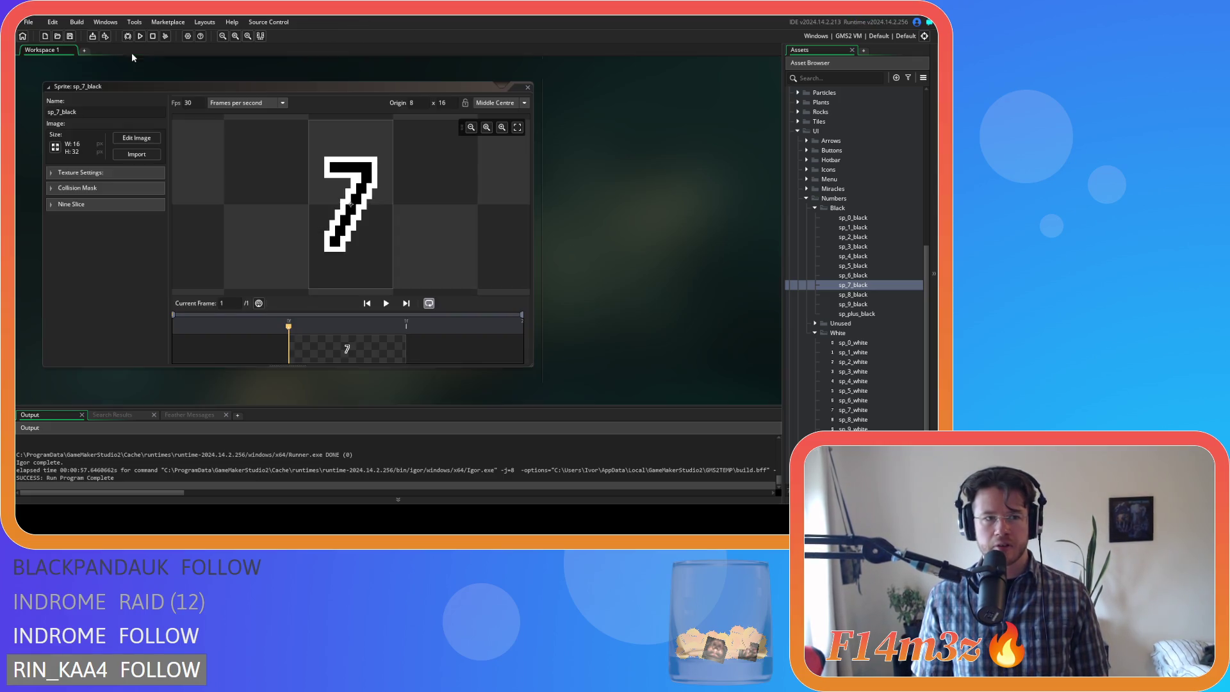
left_click(869, 295)
double_click(870, 294)
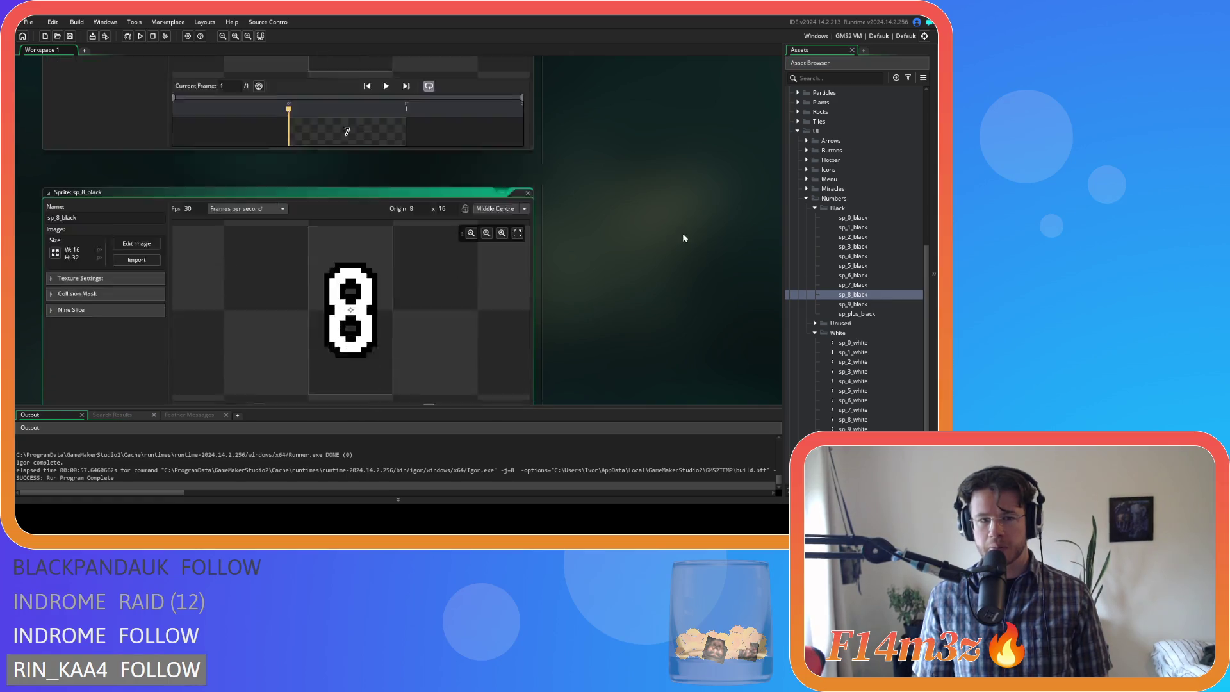
- Recolour the 8 via red to a black body with white outline and white holes
left_click(136, 139)
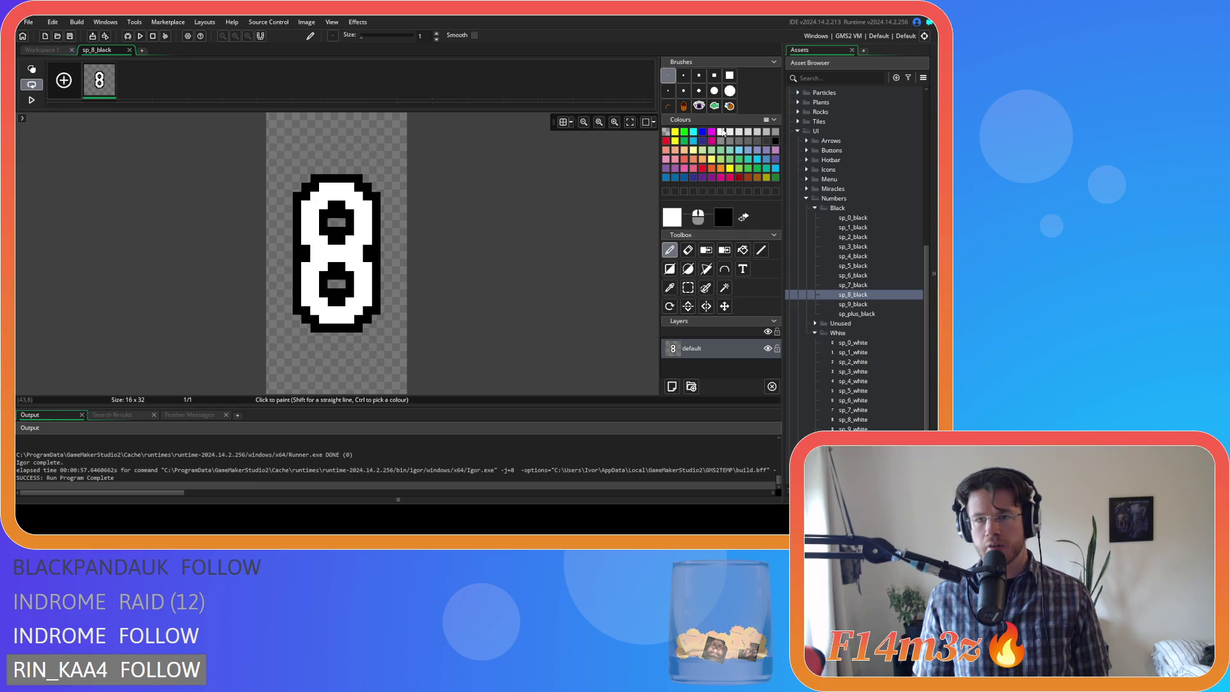
left_click(666, 140)
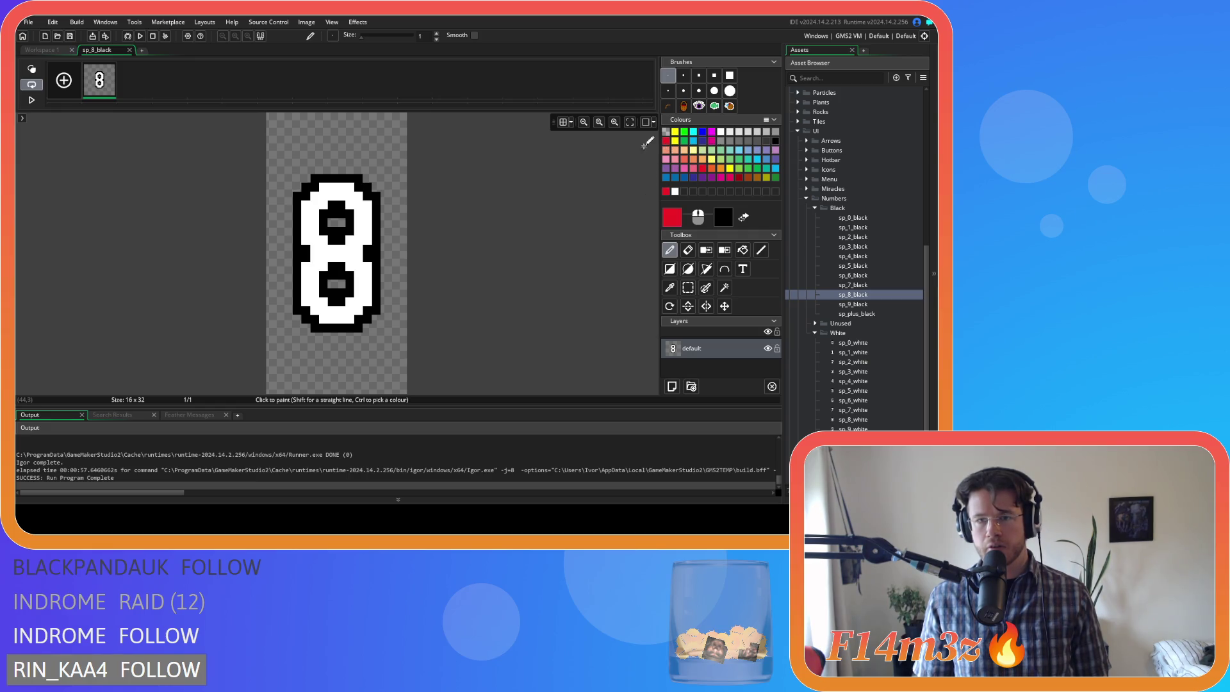
key("f")
left_click(375, 250)
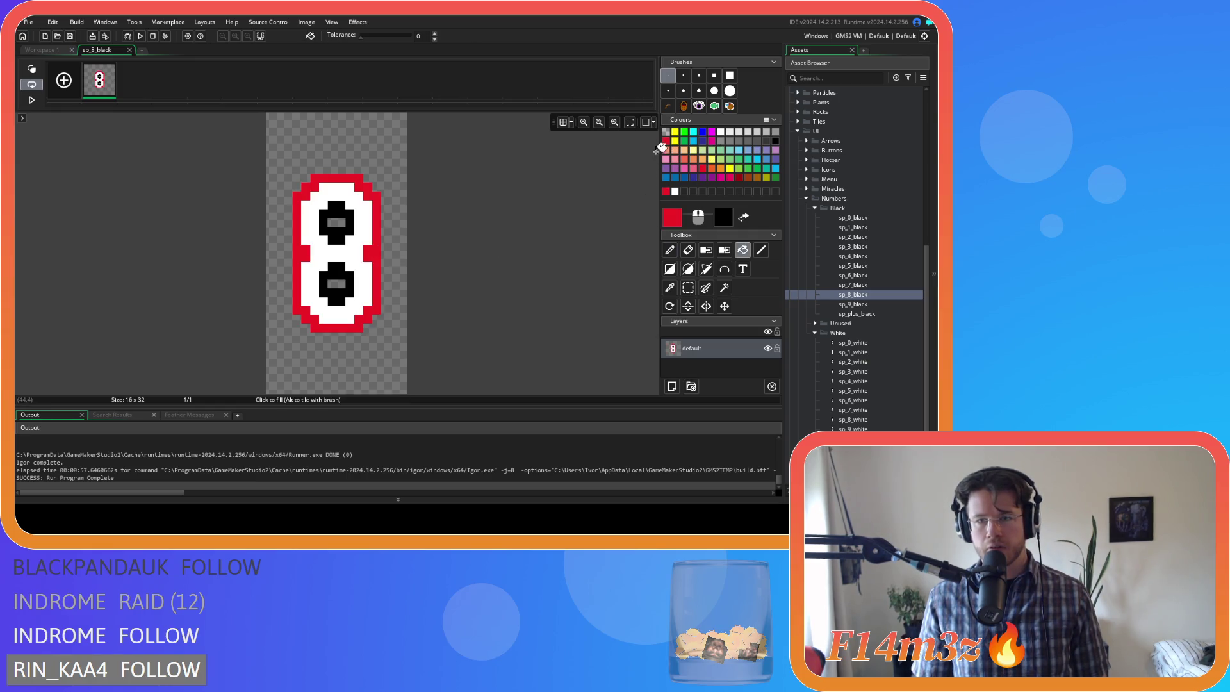
left_click(348, 282)
left_click(344, 231)
left_click(772, 142)
left_click(348, 250)
left_click(721, 131)
left_click(375, 256)
left_click(344, 273)
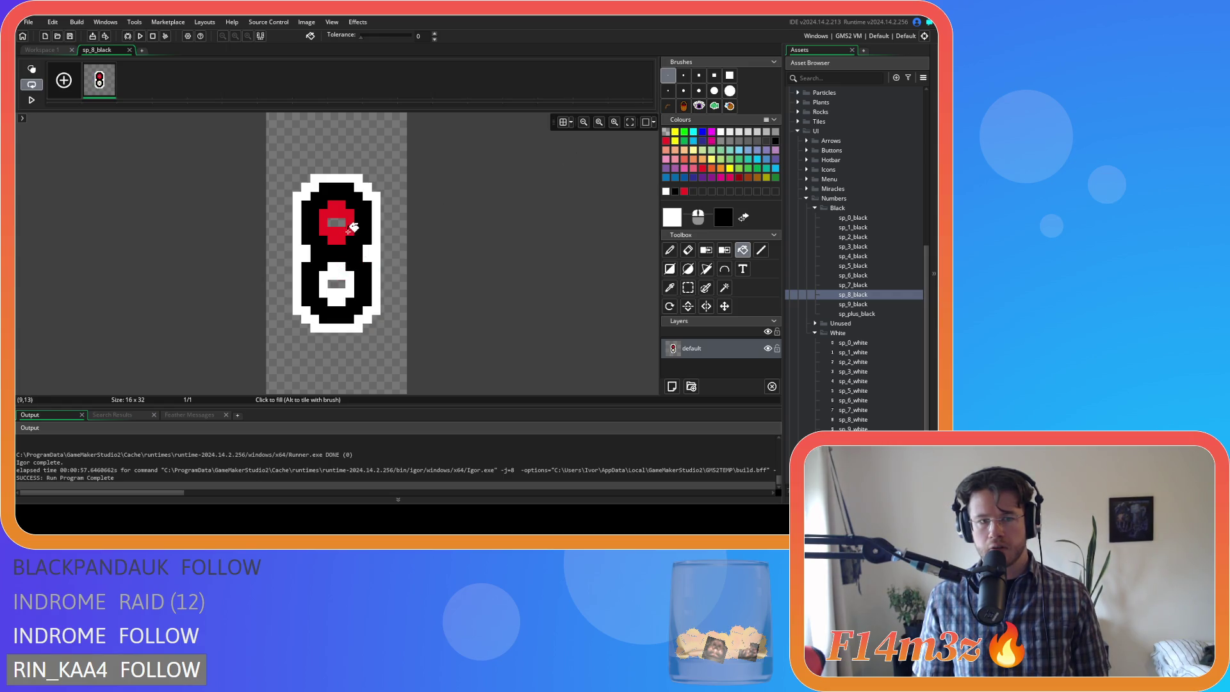
left_click(349, 229)
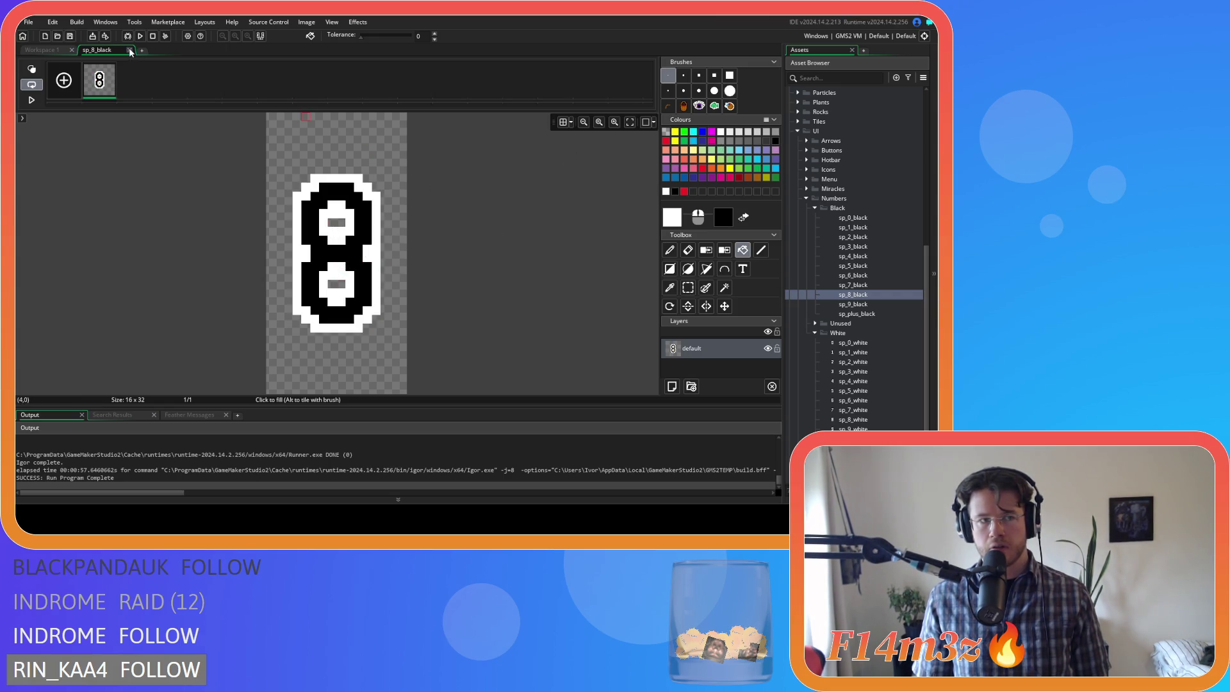
- In sp_9_black, make the 9 black with a white outline and inner ring, then open sp_plus_black
left_click(130, 52)
key("Down")
key("Return")
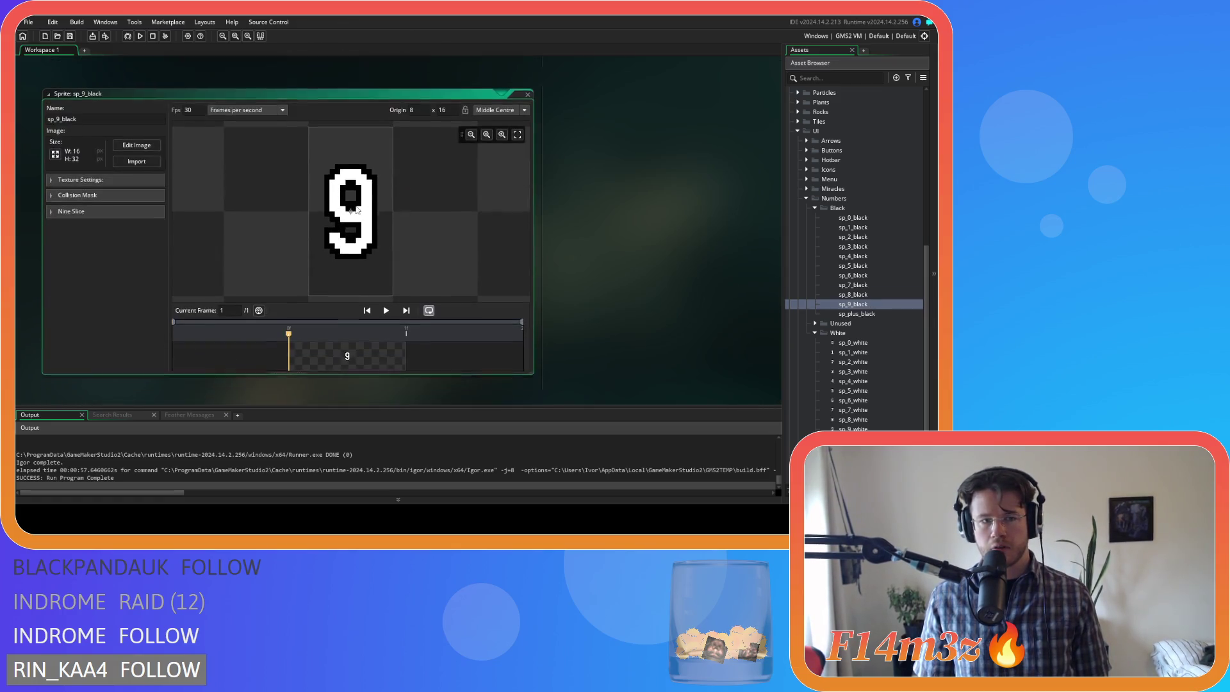
left_click(136, 148)
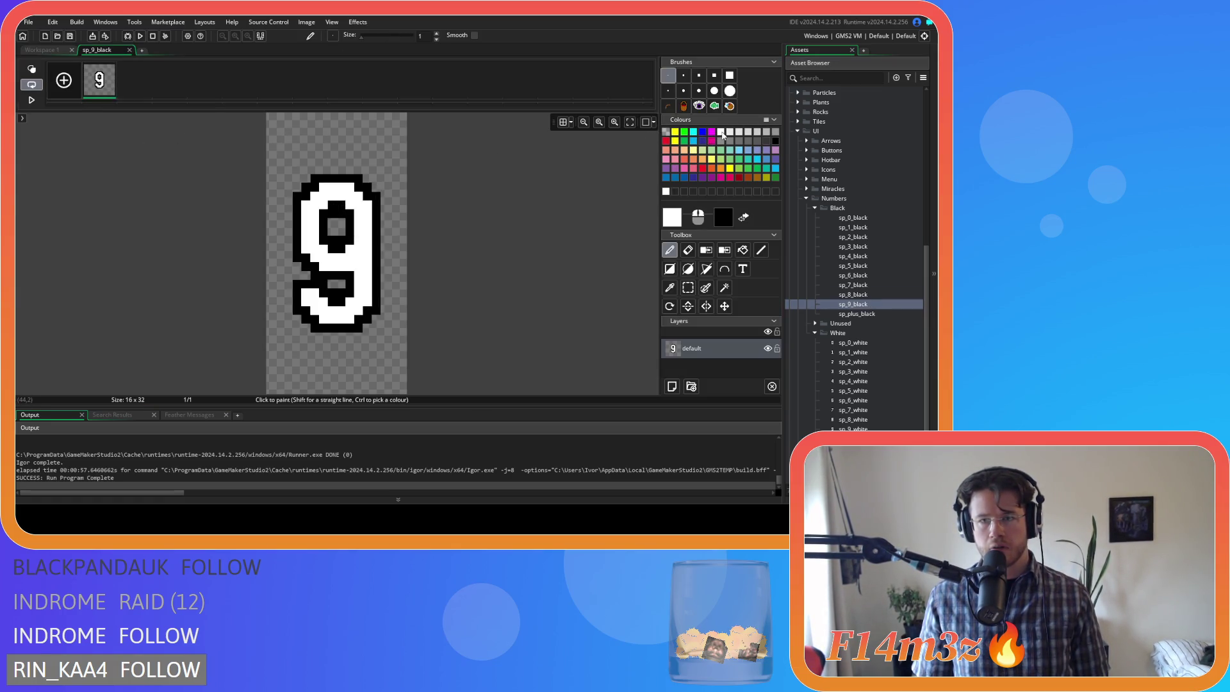
key("f")
left_click(665, 141)
left_click(377, 247)
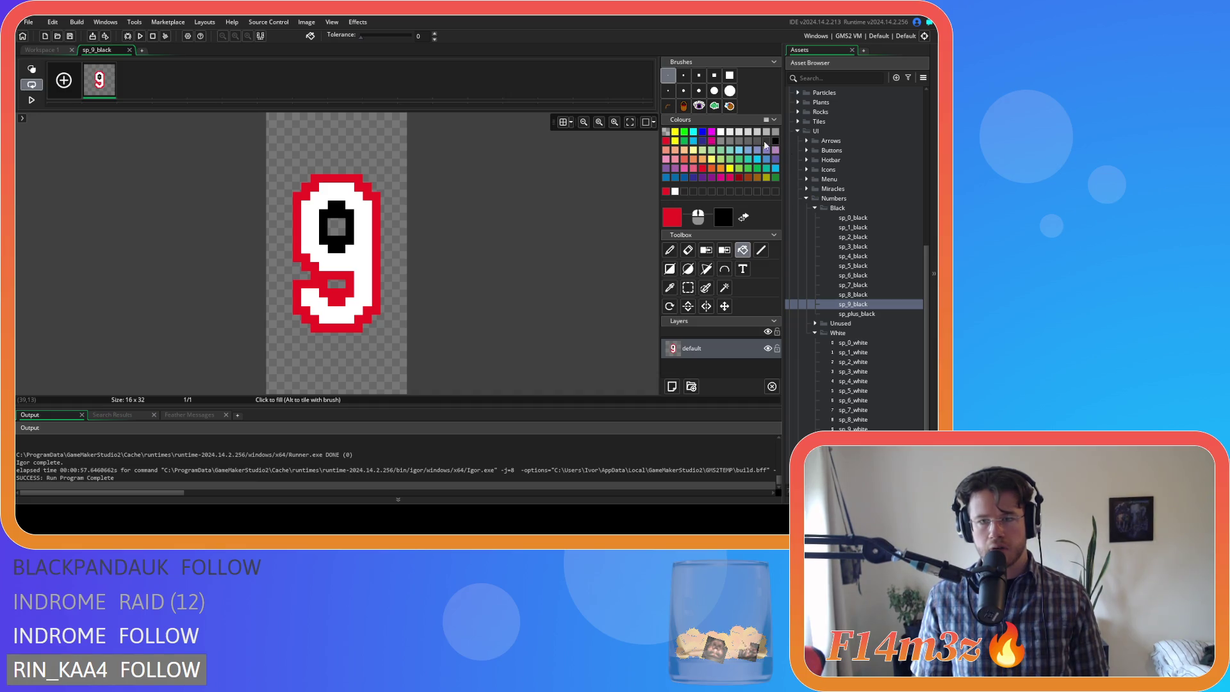
left_click(346, 234)
left_click(775, 141)
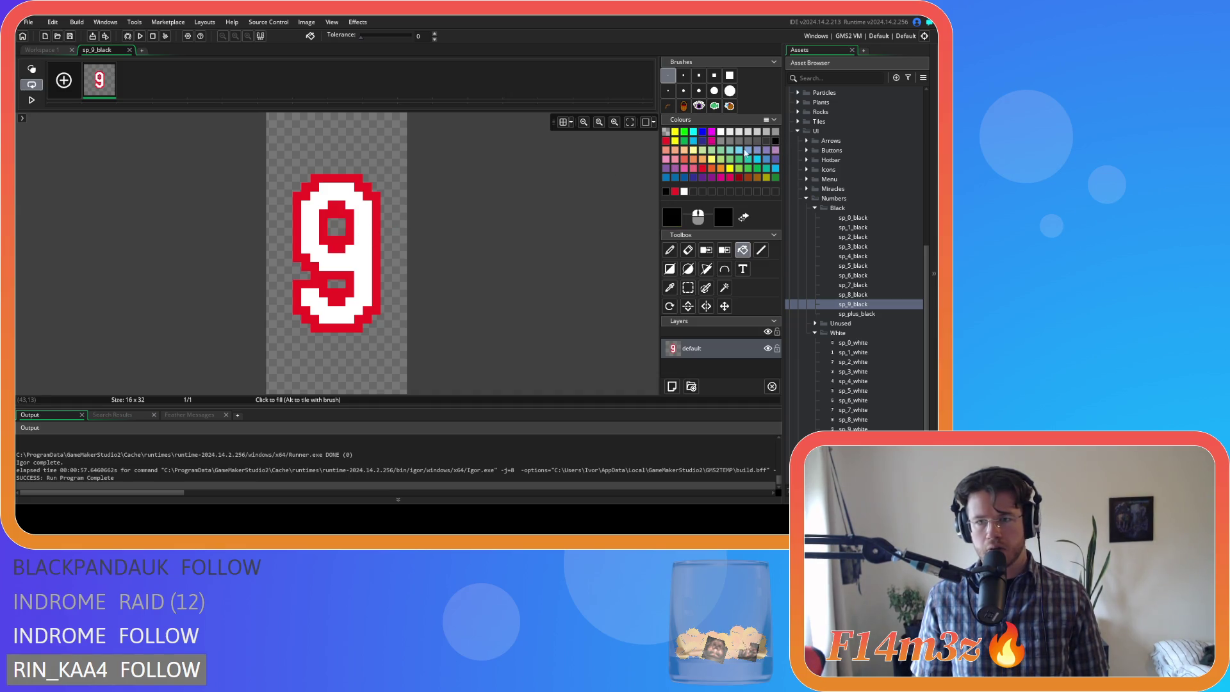
left_click(362, 254)
left_click(721, 132)
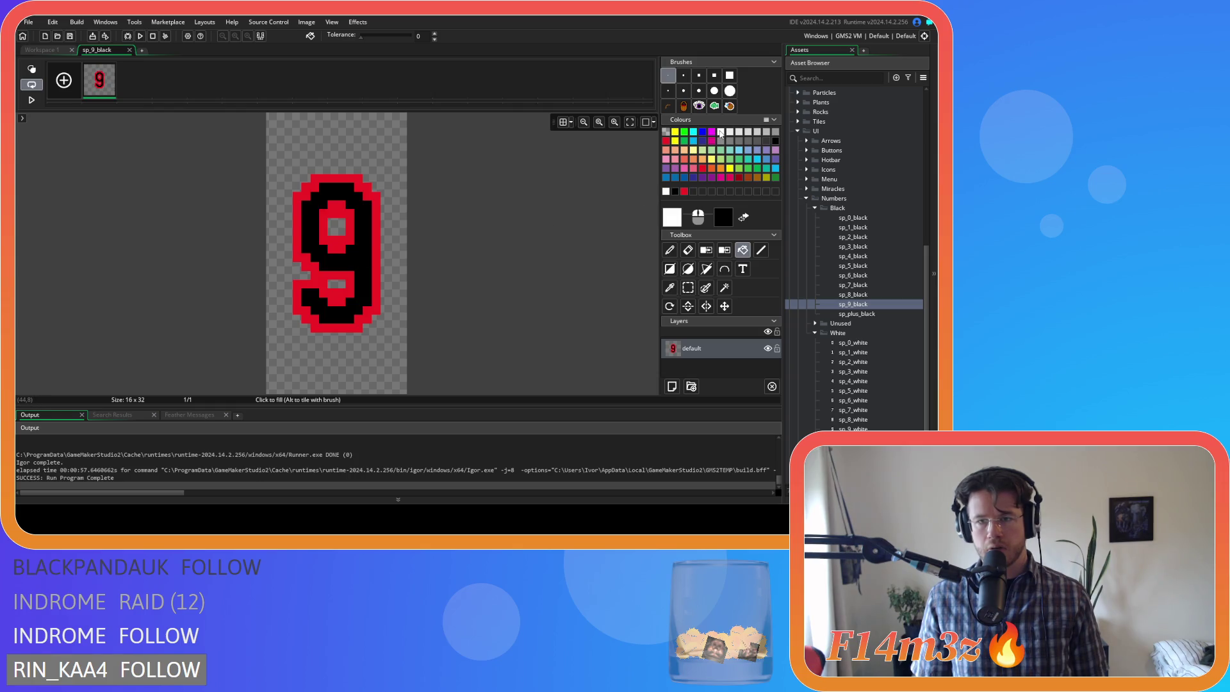
left_click(377, 262)
left_click(342, 243)
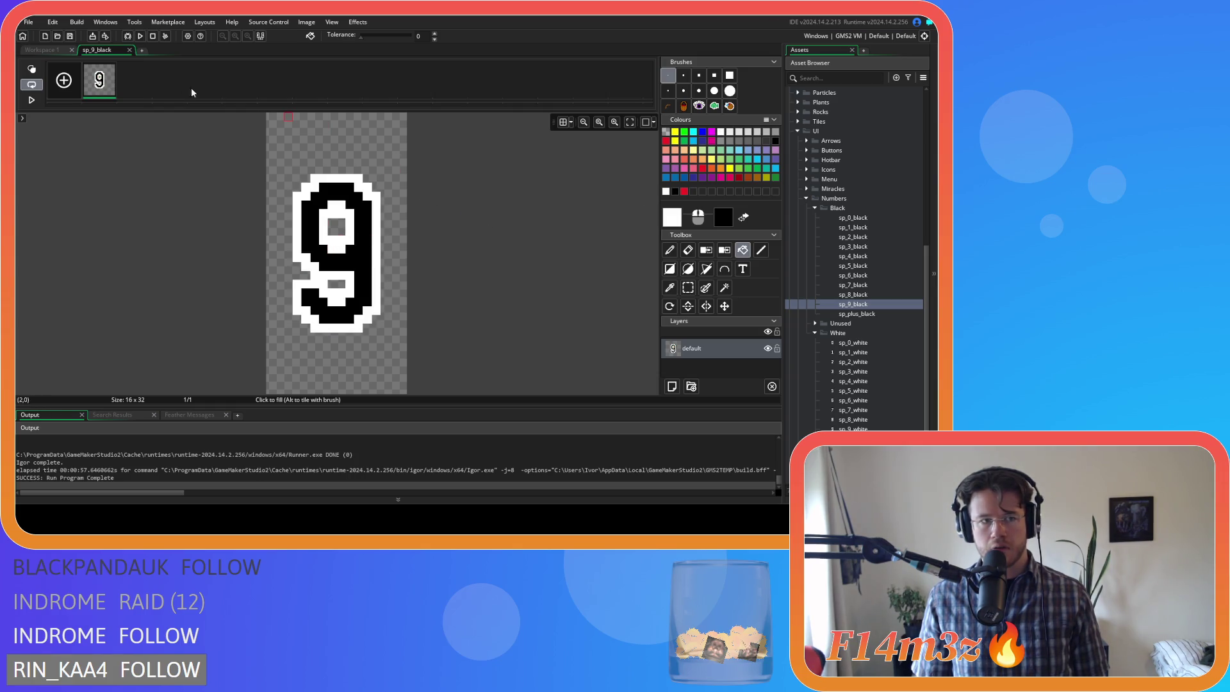
left_click(129, 51)
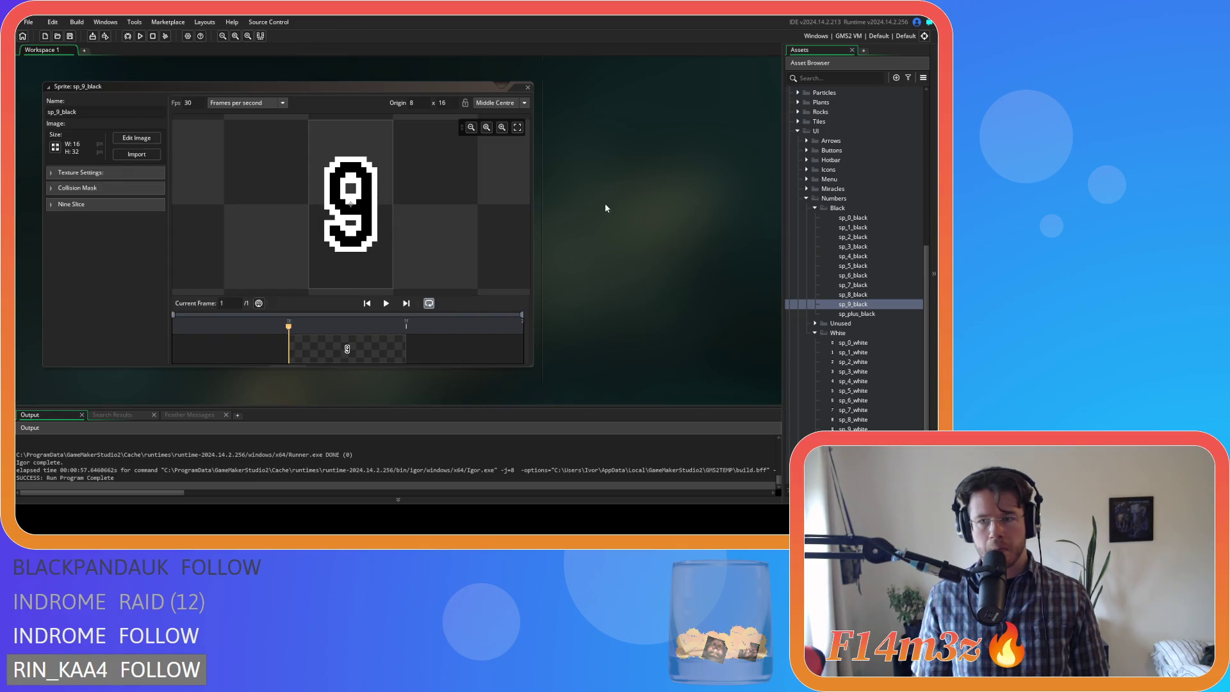
double_click(882, 313)
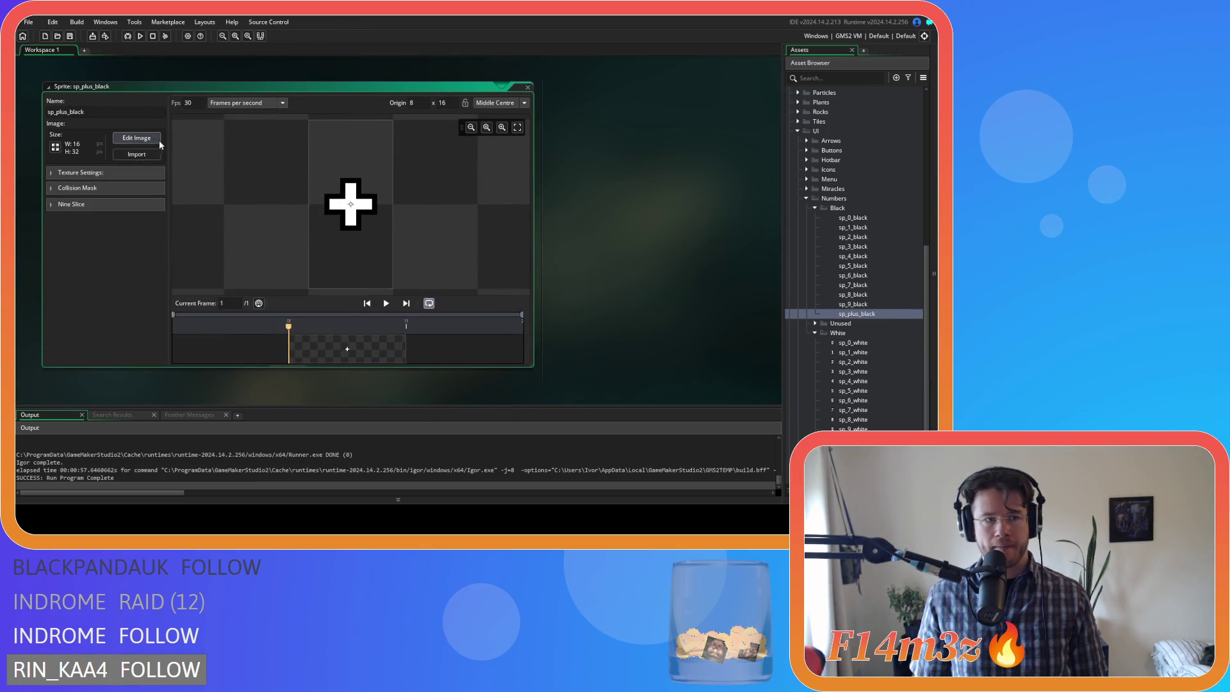
- Fill the plus sign's interior black and its outline white, swapping via red
left_click(158, 139)
left_click(666, 140)
key("f")
left_click(378, 247)
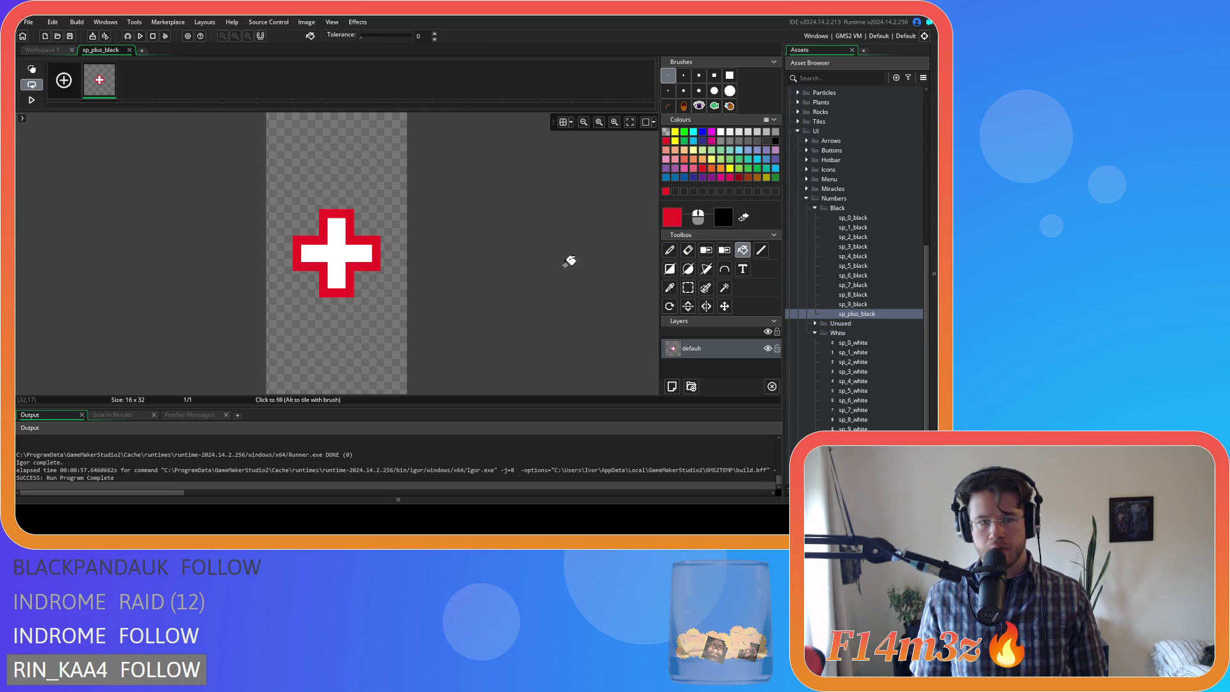
left_click(775, 140)
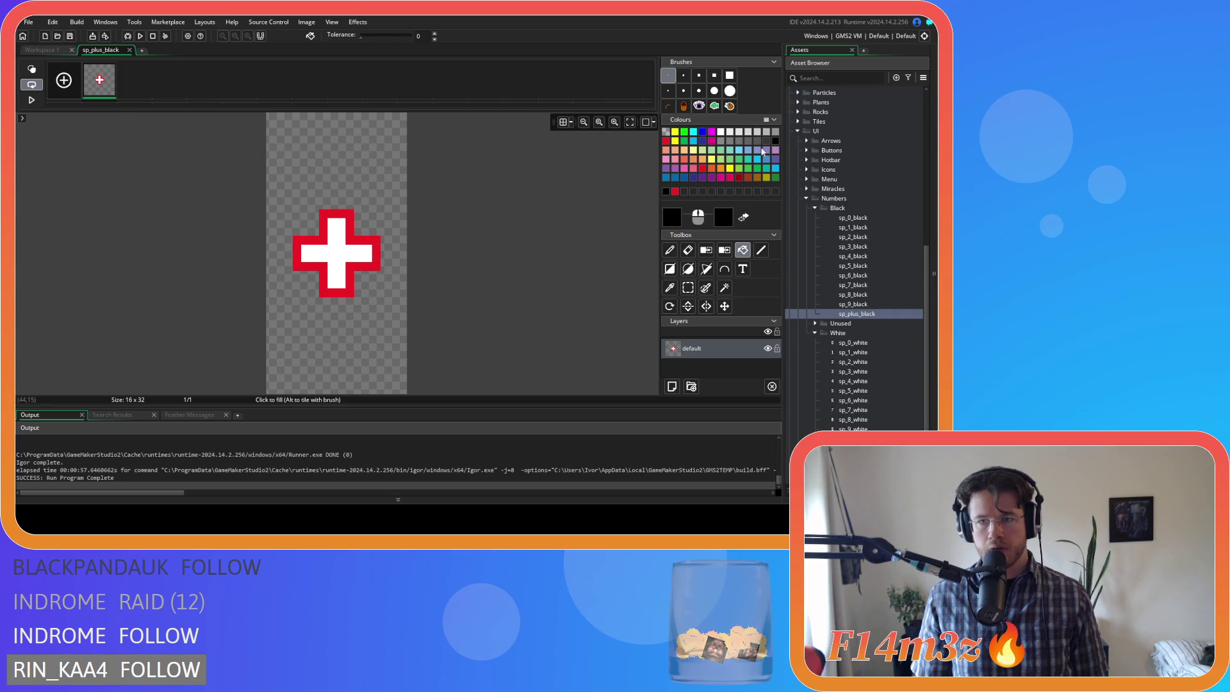
left_click(337, 253)
left_click(728, 136)
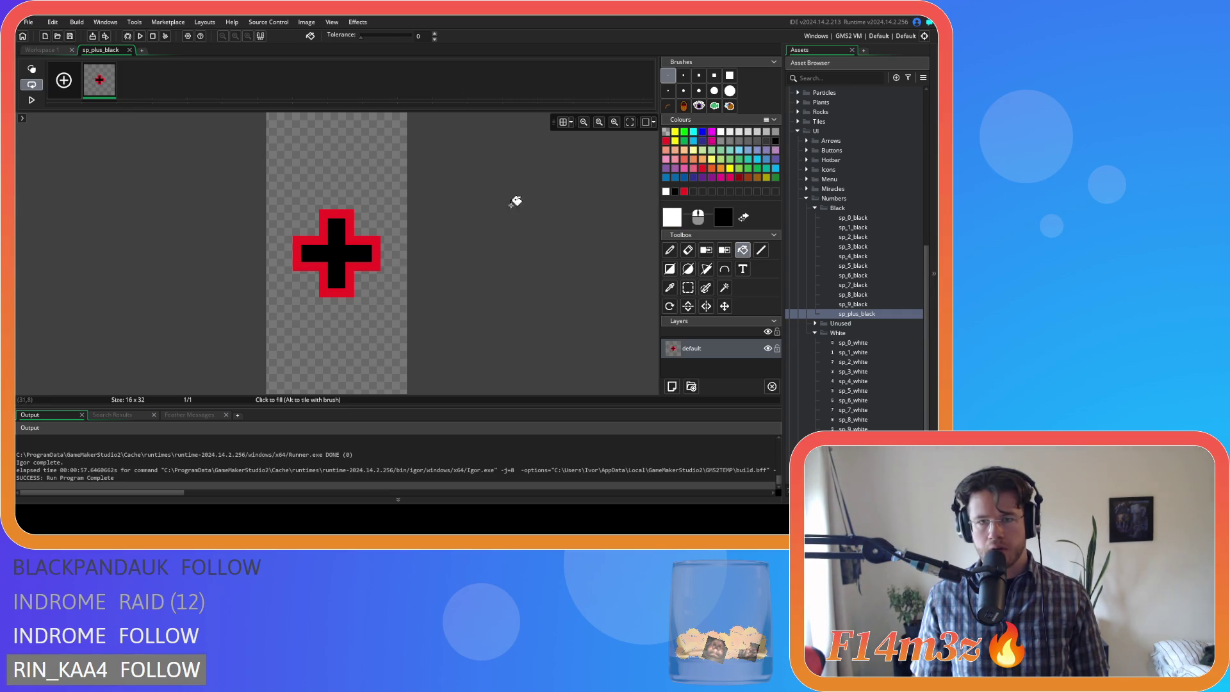
left_click(379, 250)
left_click(129, 50)
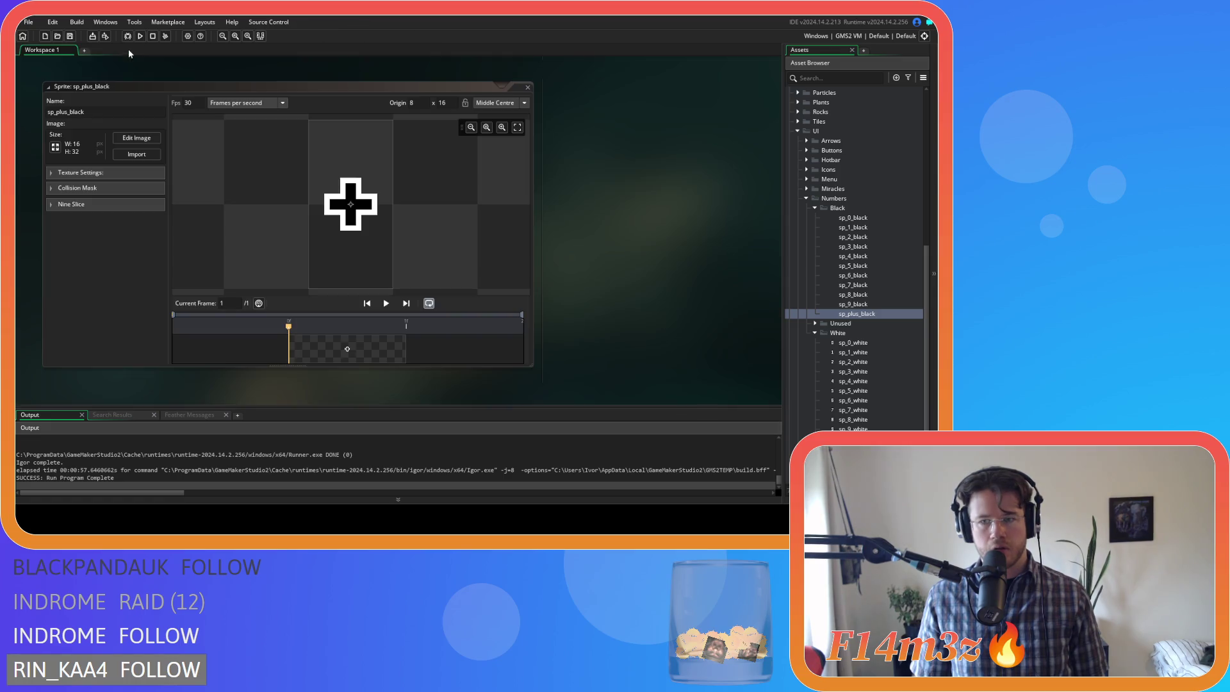
- Scroll through the workspace and bring up the workspace window options
scroll(570, 192, "down", 15)
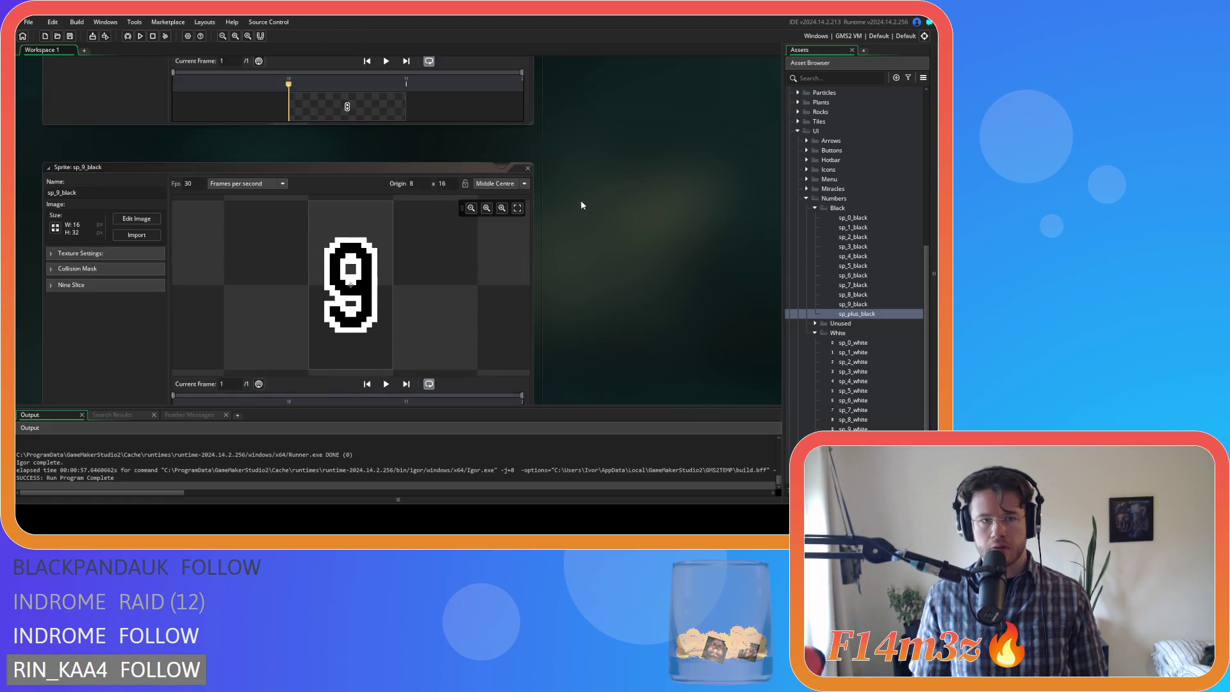
scroll(613, 206, "down", 15)
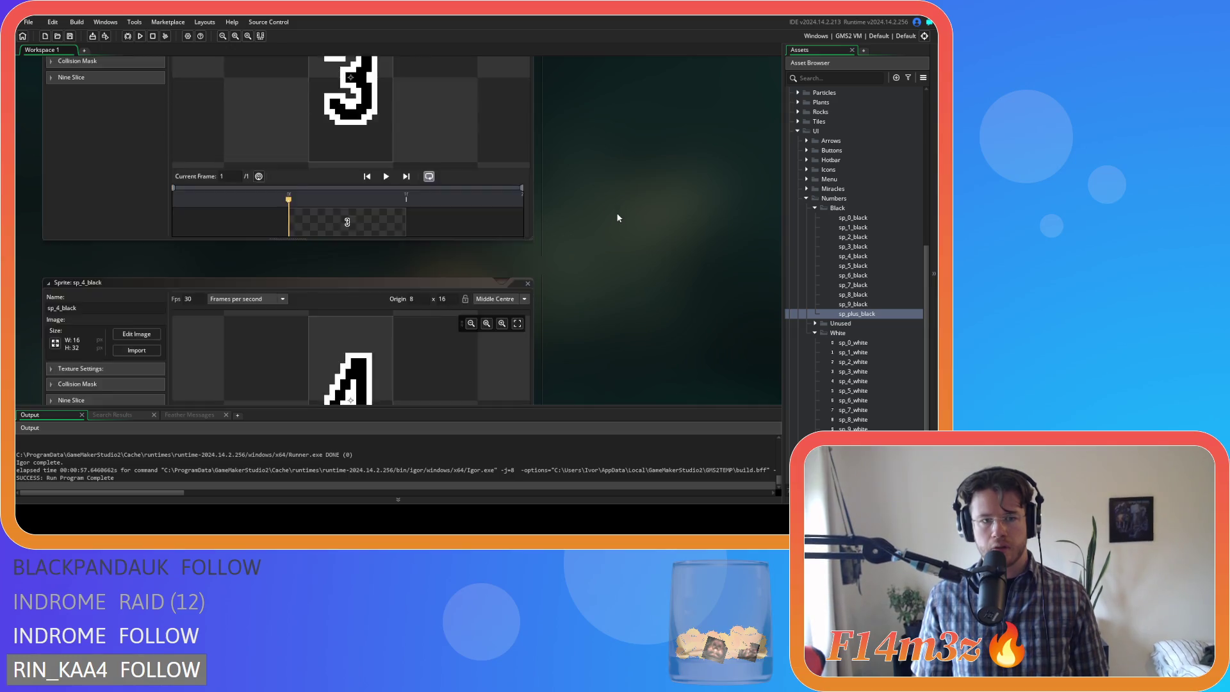
scroll(612, 210, "up", 3)
scroll(617, 219, "down", 10)
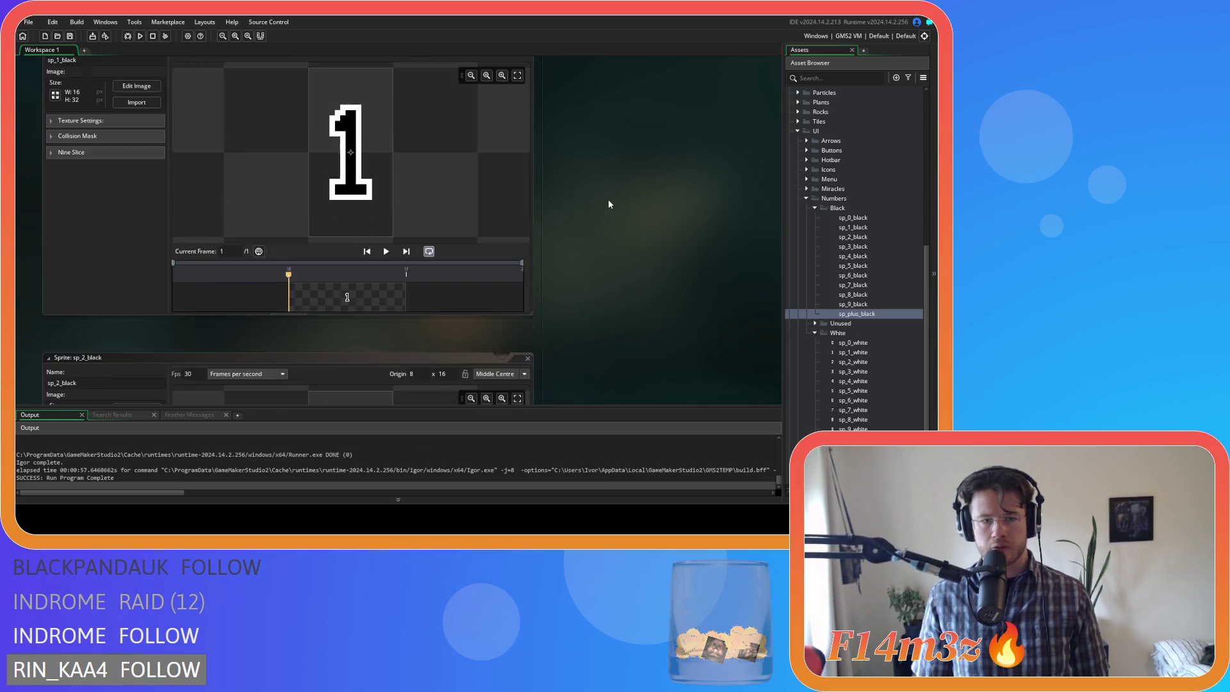
scroll(609, 203, "down", 15)
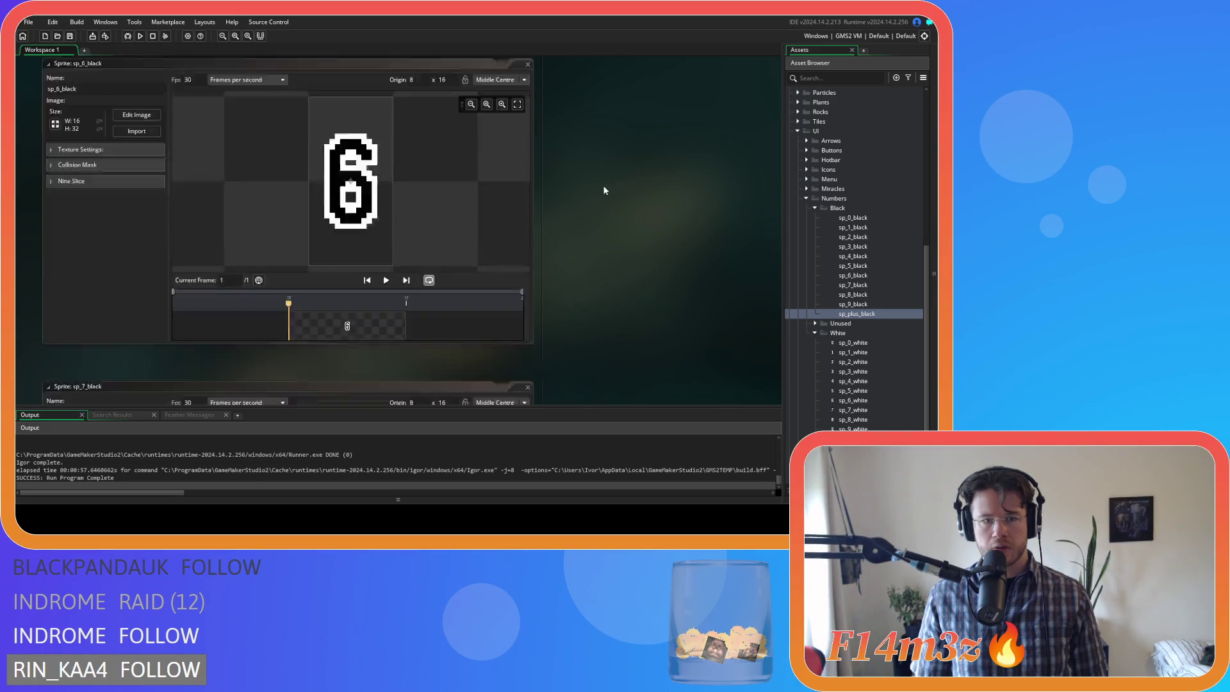
scroll(601, 182, "down", 3)
right_click(607, 171)
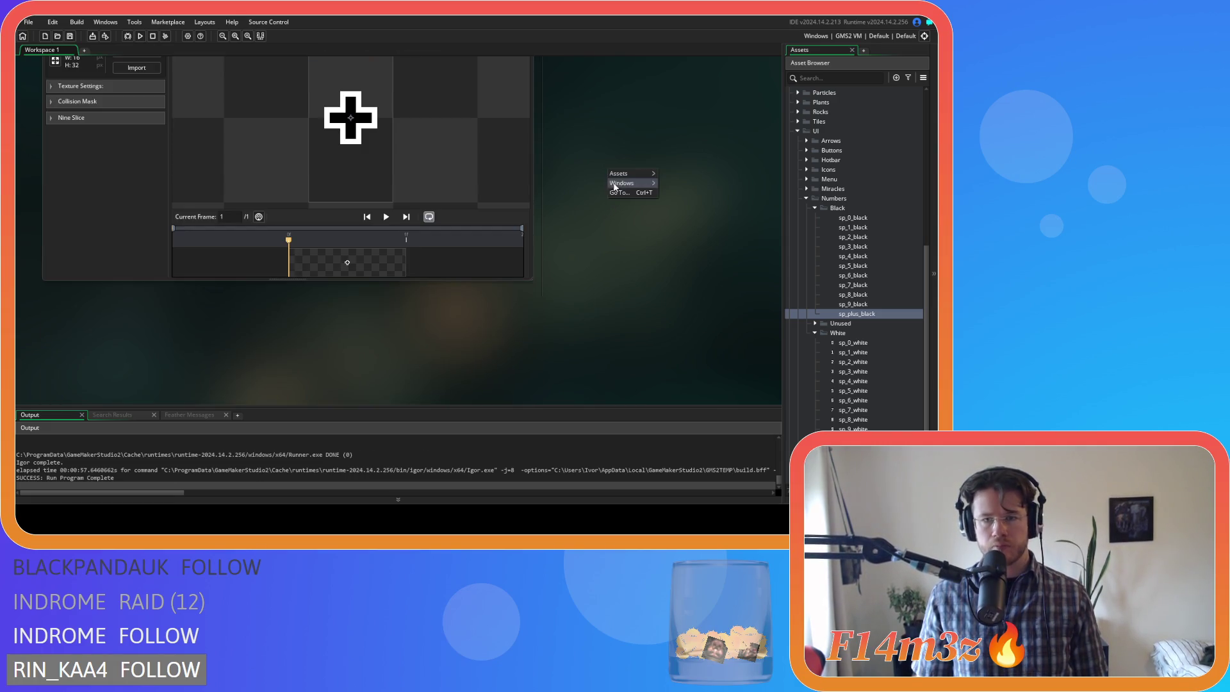
- Close all sprite windows and collapse the Sprites and Scripts folders in the Asset Browser
mouse_move(621, 183)
left_click(669, 292)
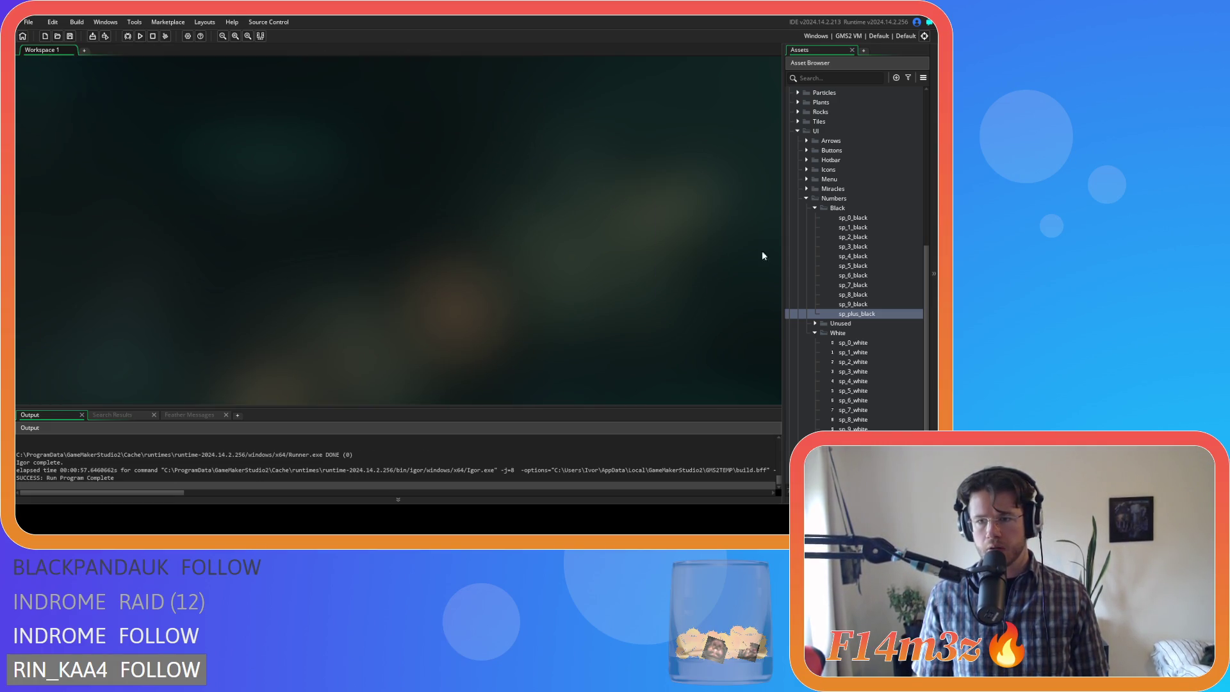
left_click(815, 208)
left_click(814, 265)
left_click(806, 343)
left_click(798, 306)
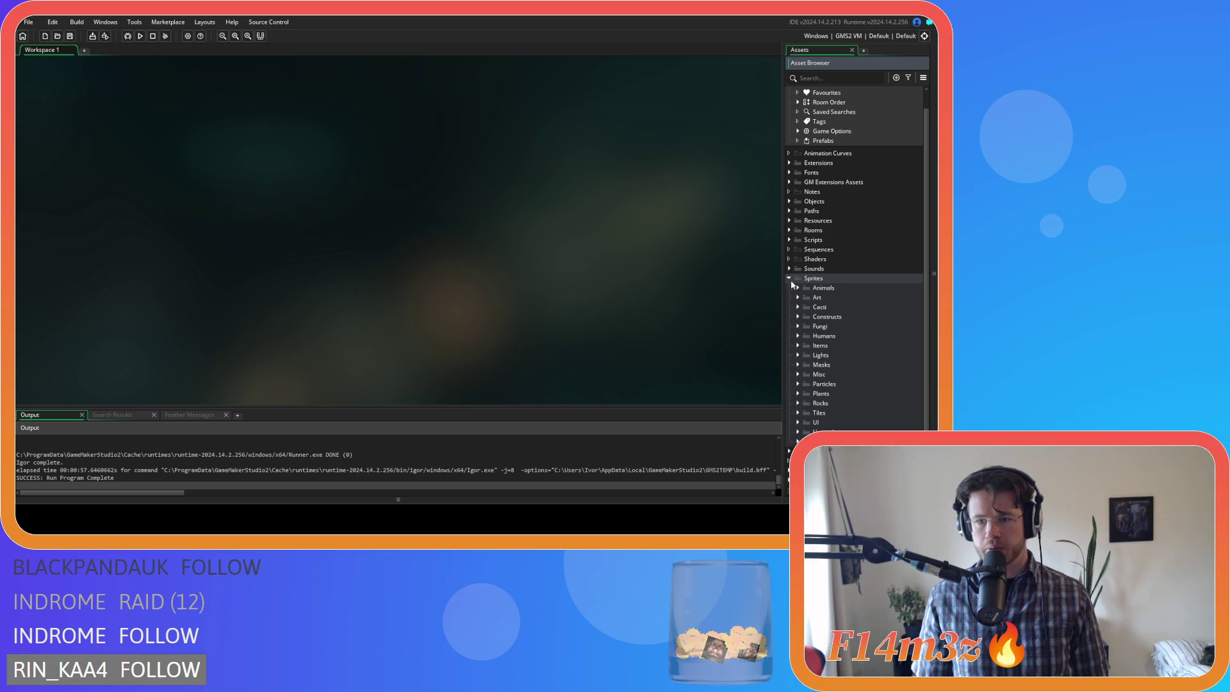
left_click(788, 279)
left_click(789, 257)
left_click(789, 258)
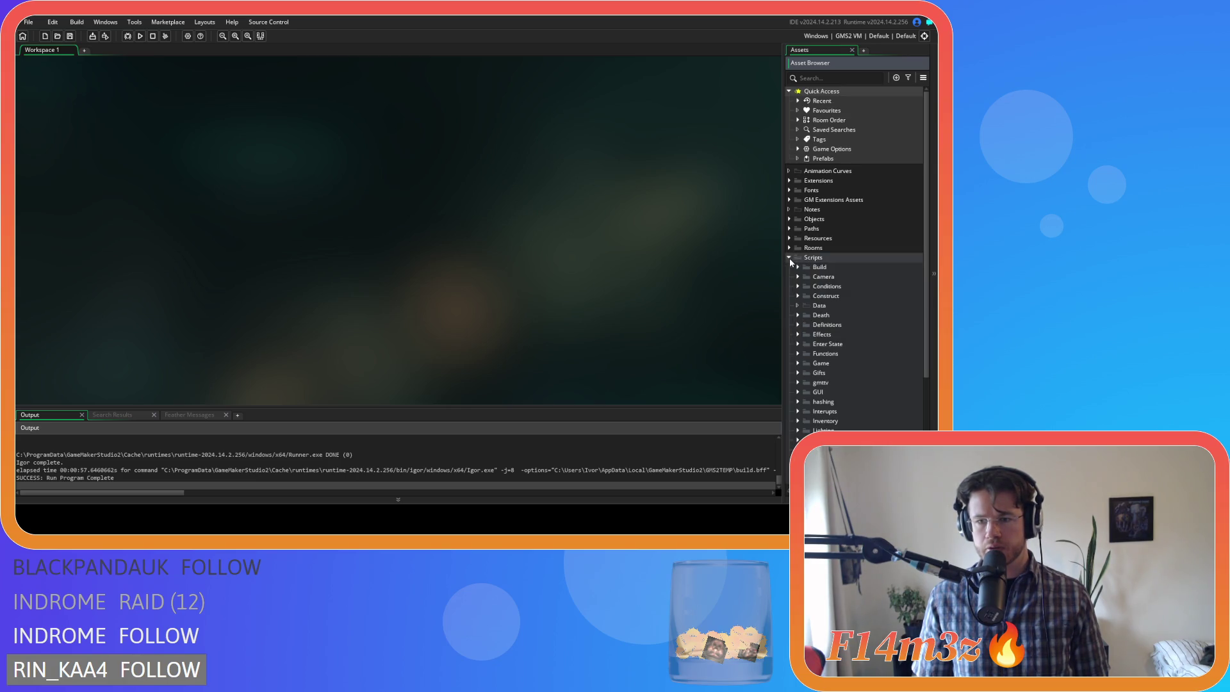
left_click(789, 257)
- Expand Objects > Game and open ob_particles' Create event code
left_click(789, 219)
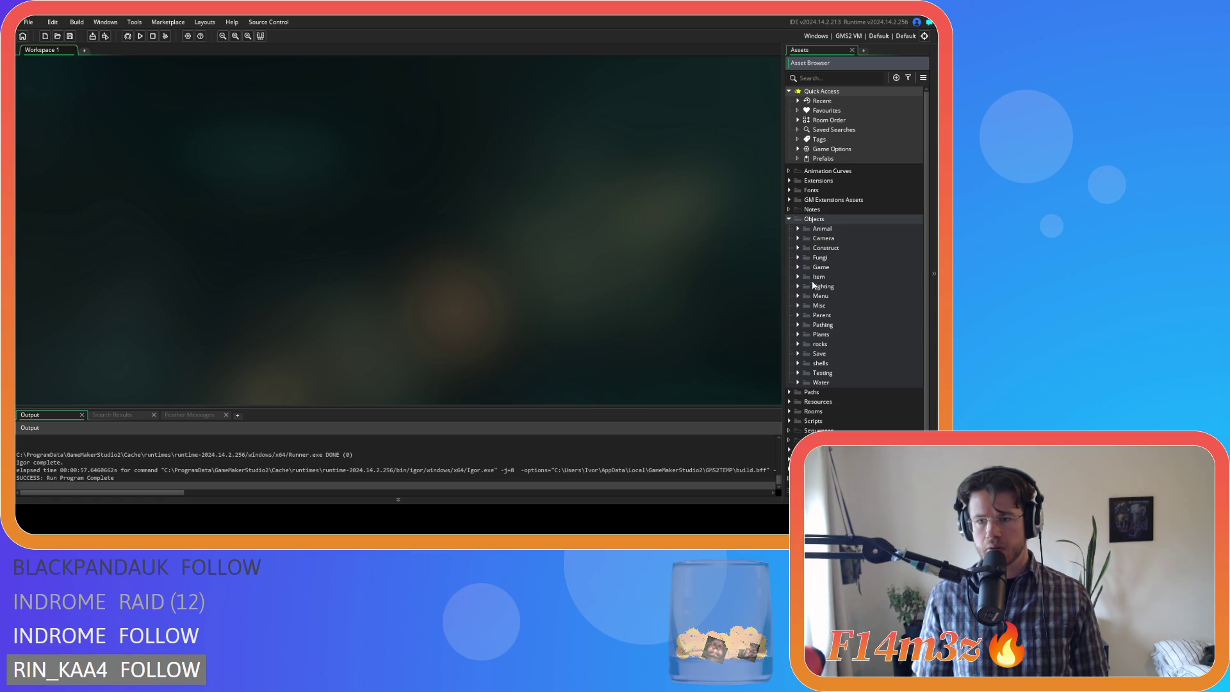
left_click(798, 267)
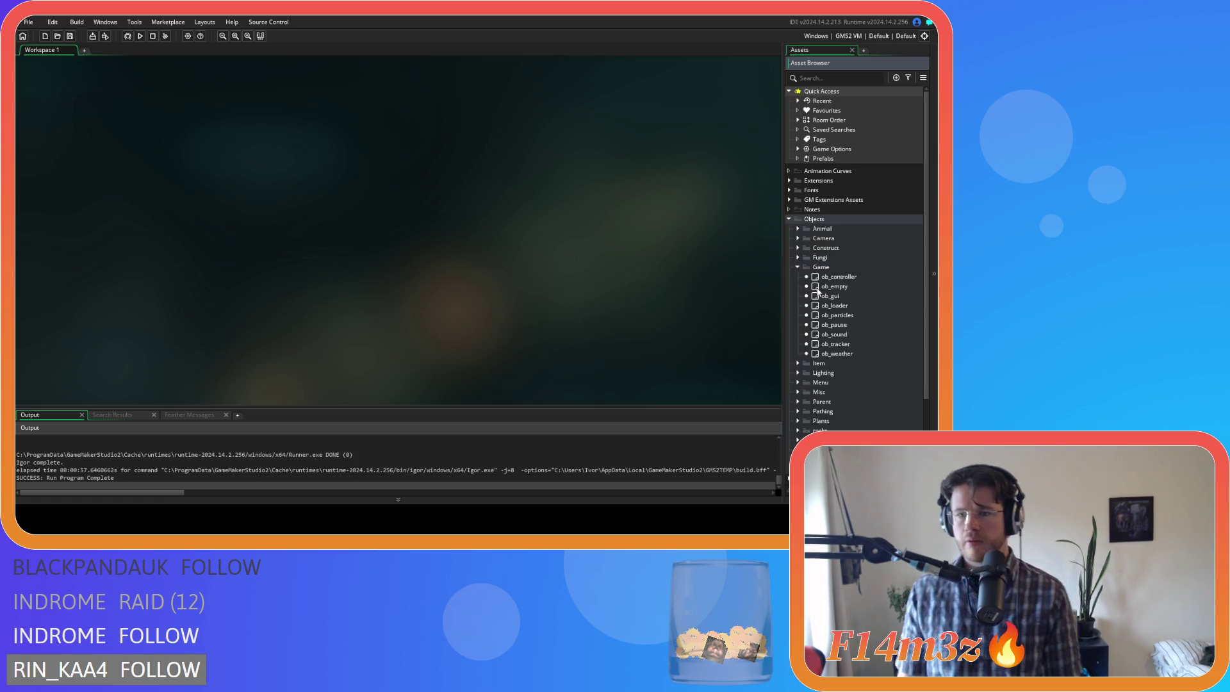
double_click(832, 315)
left_click(476, 225)
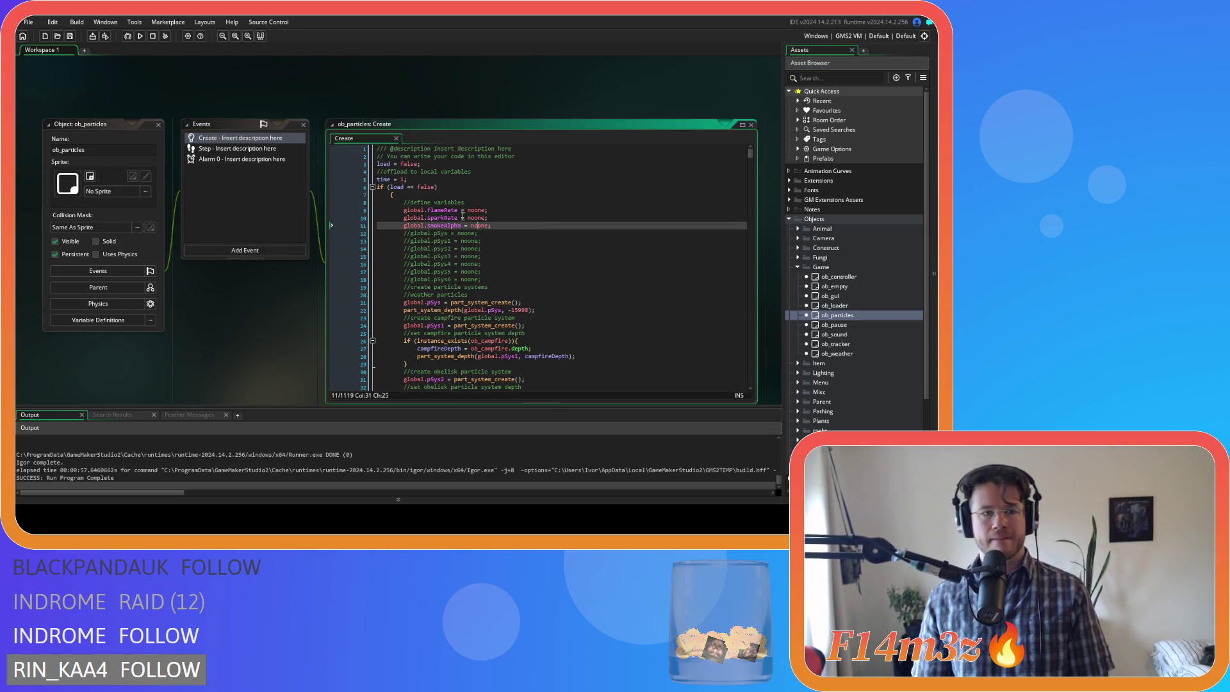
left_click_drag(750, 152, 747, 310)
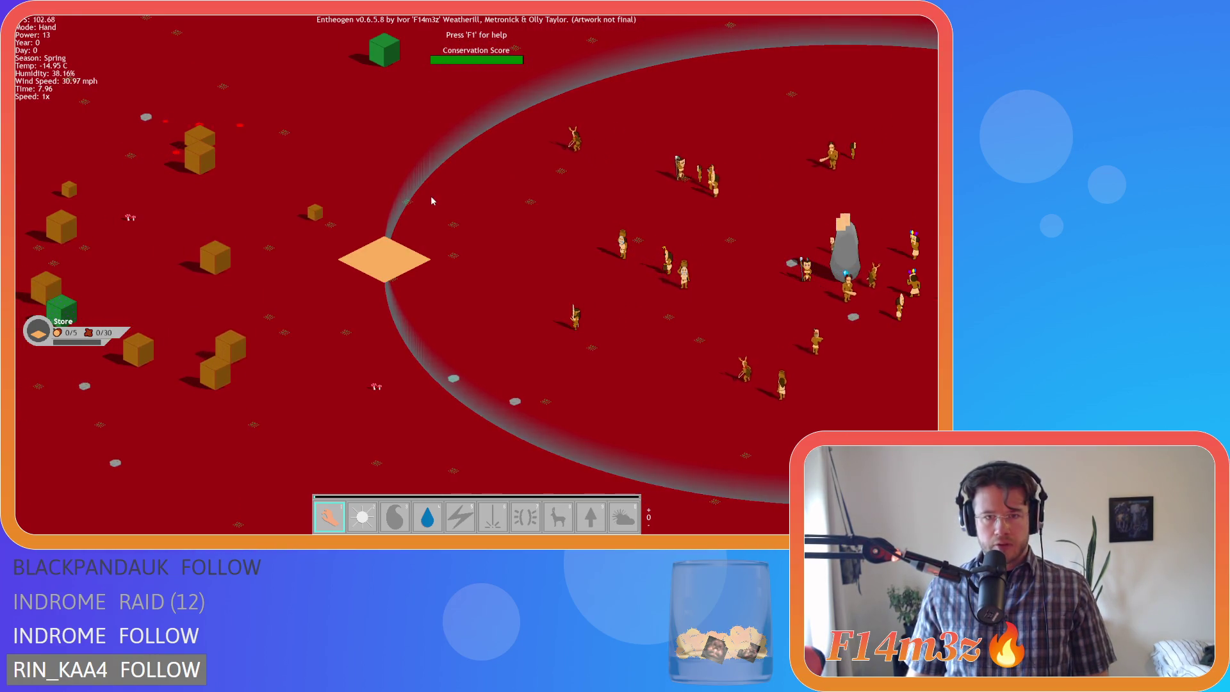
- Pan the game camera around the red map with WASD
key("w")
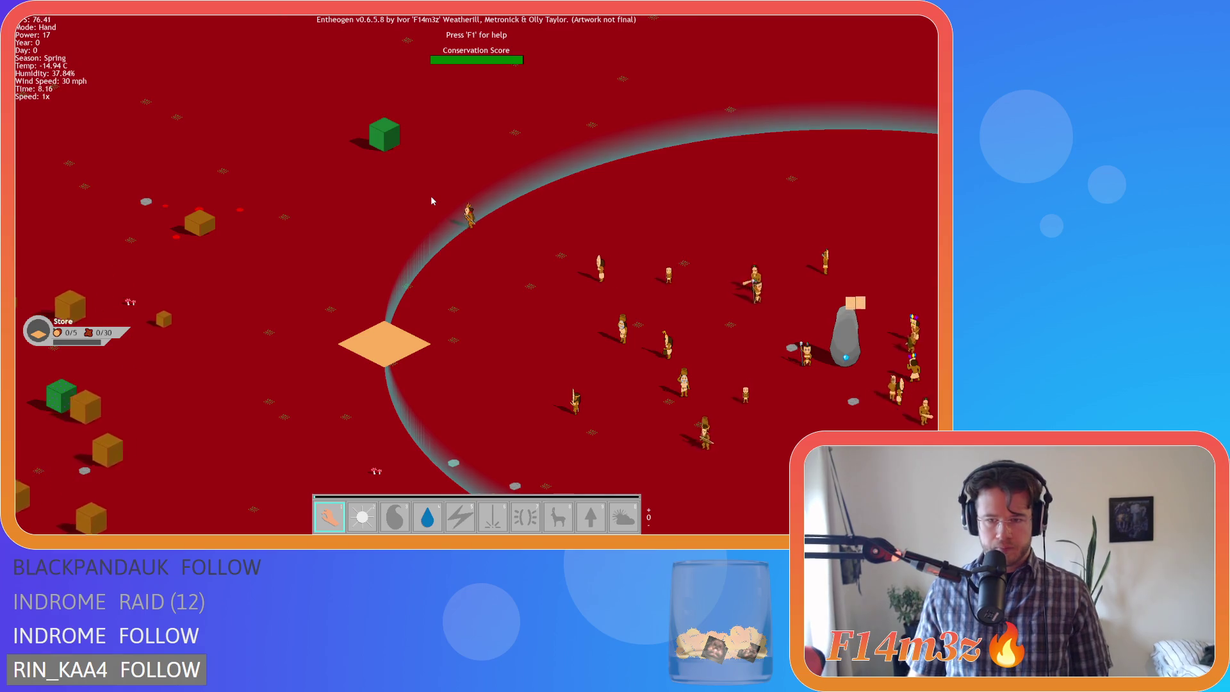
key("s")
key("d")
key("a")
key("s")
key("d")
key("w")
key("a")
key("w")
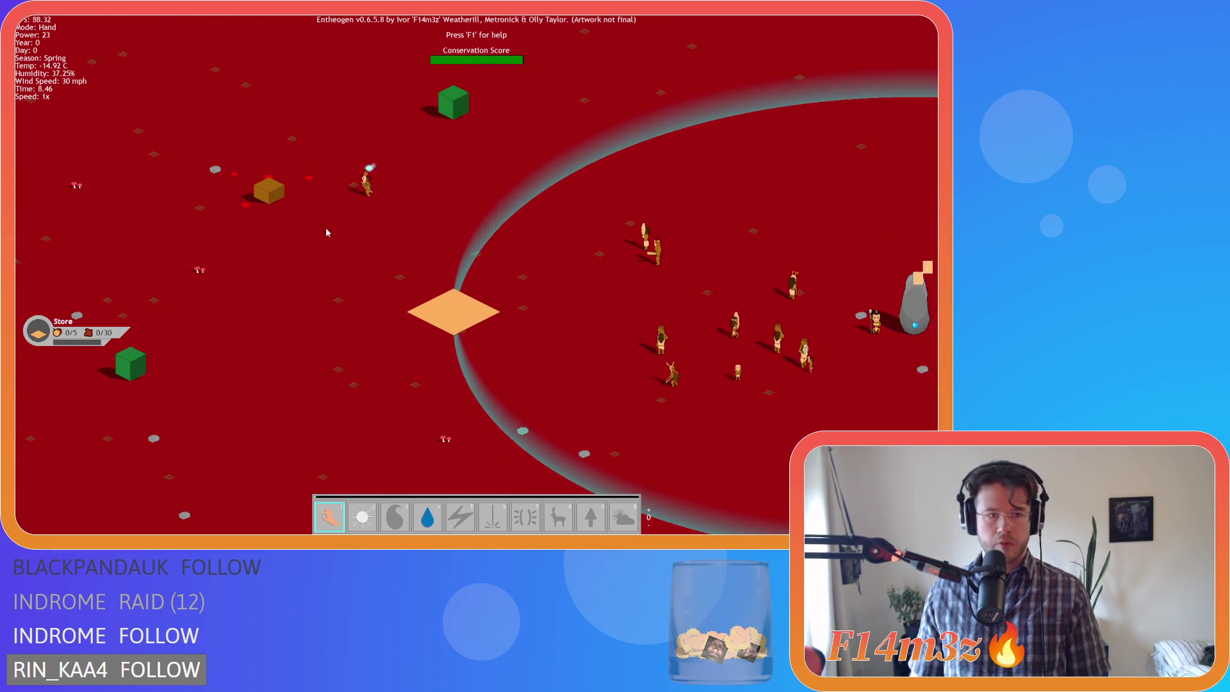
- Zoom in on a villager near the brown box and inspect its stats in the tribe panel
key("w")
key("a")
scroll(335, 265, "up", 4)
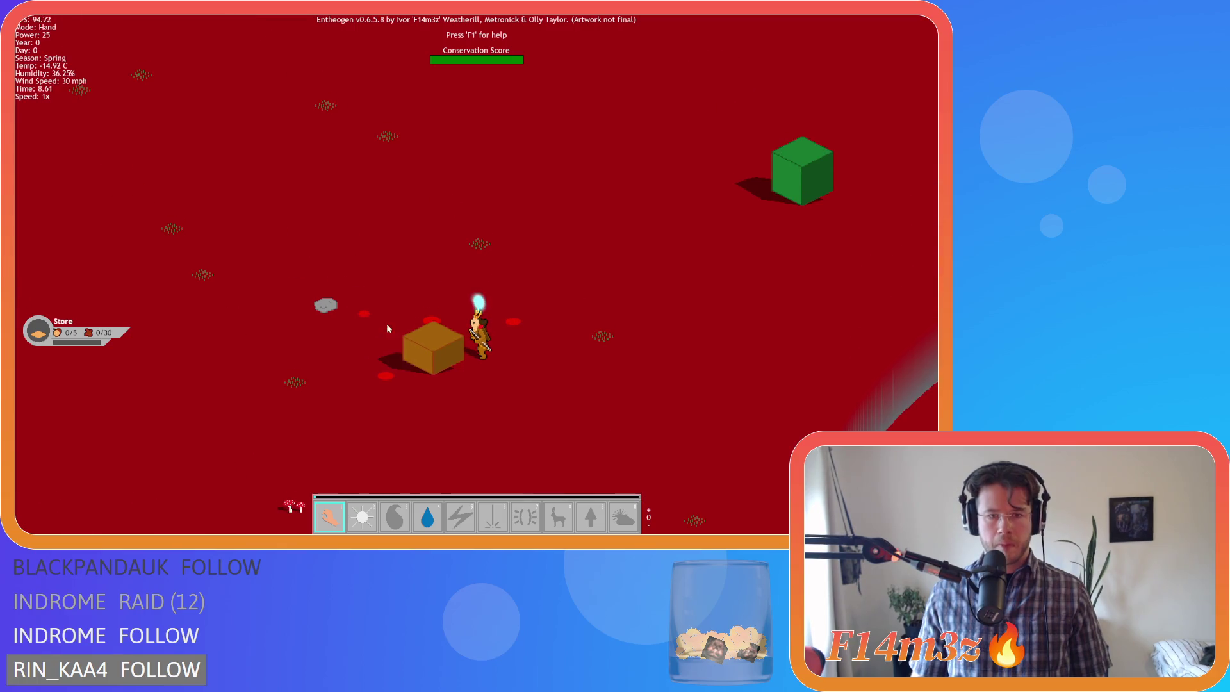
key("s")
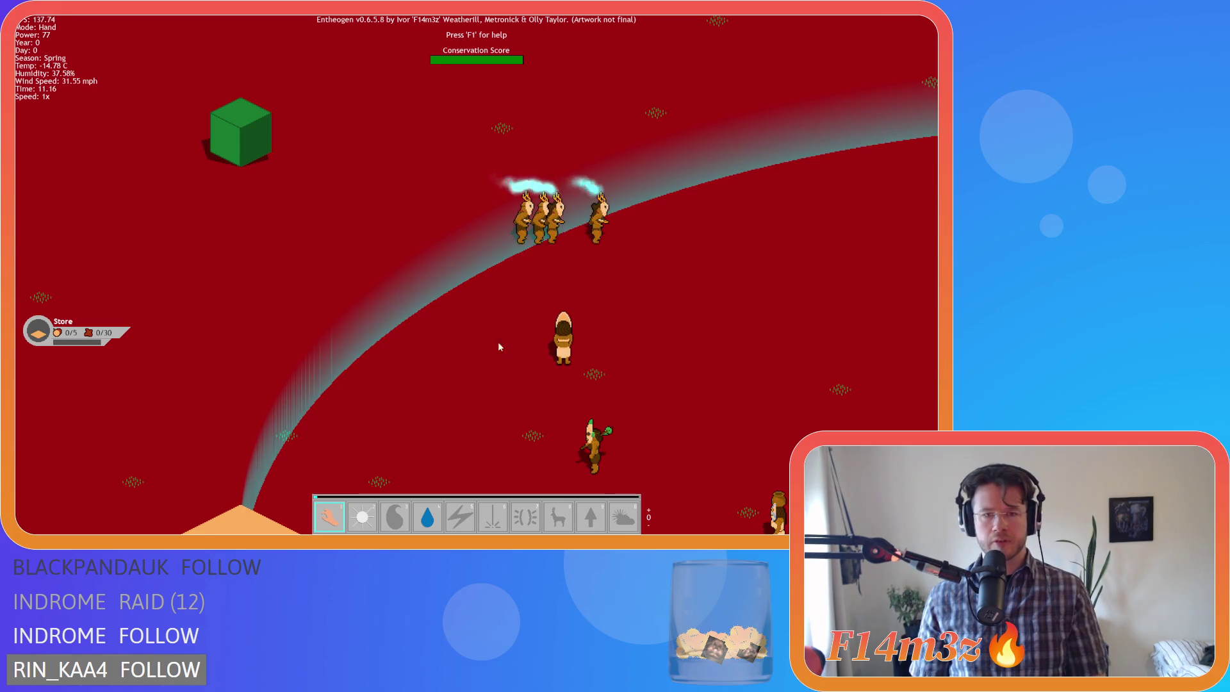
left_click(718, 236)
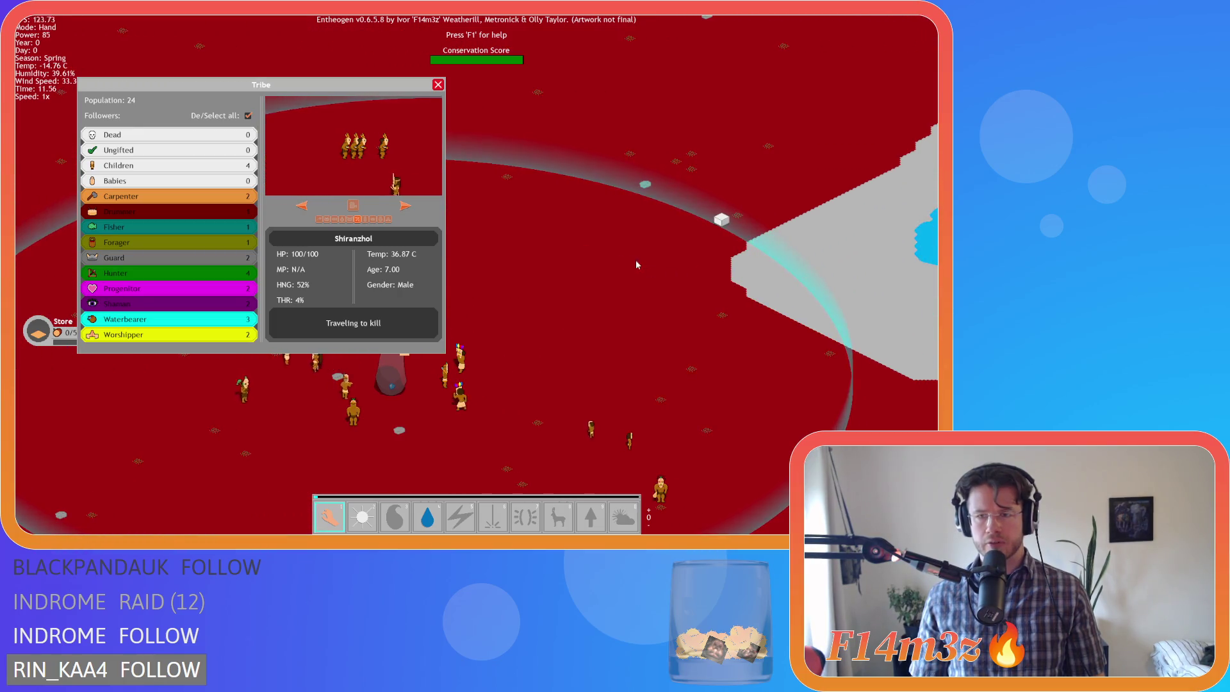
- Close the tribe panel, pan and zoom the map, and drag a villager to a new spot
left_click(439, 86)
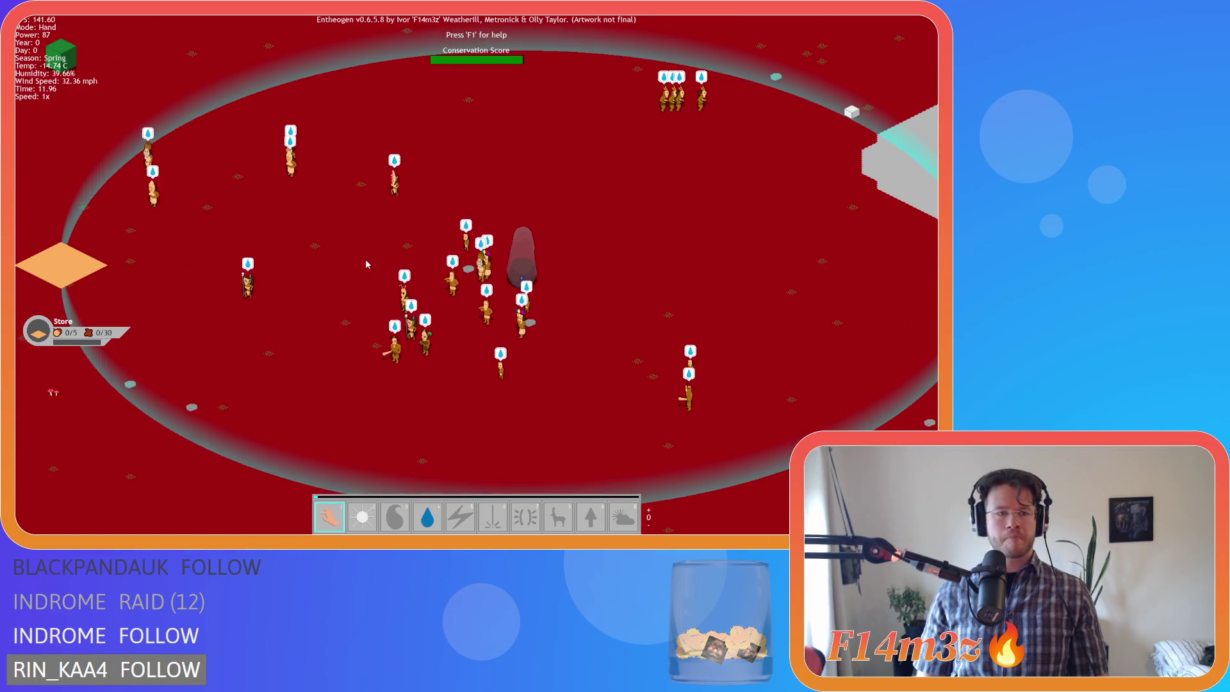
key("d")
key("a")
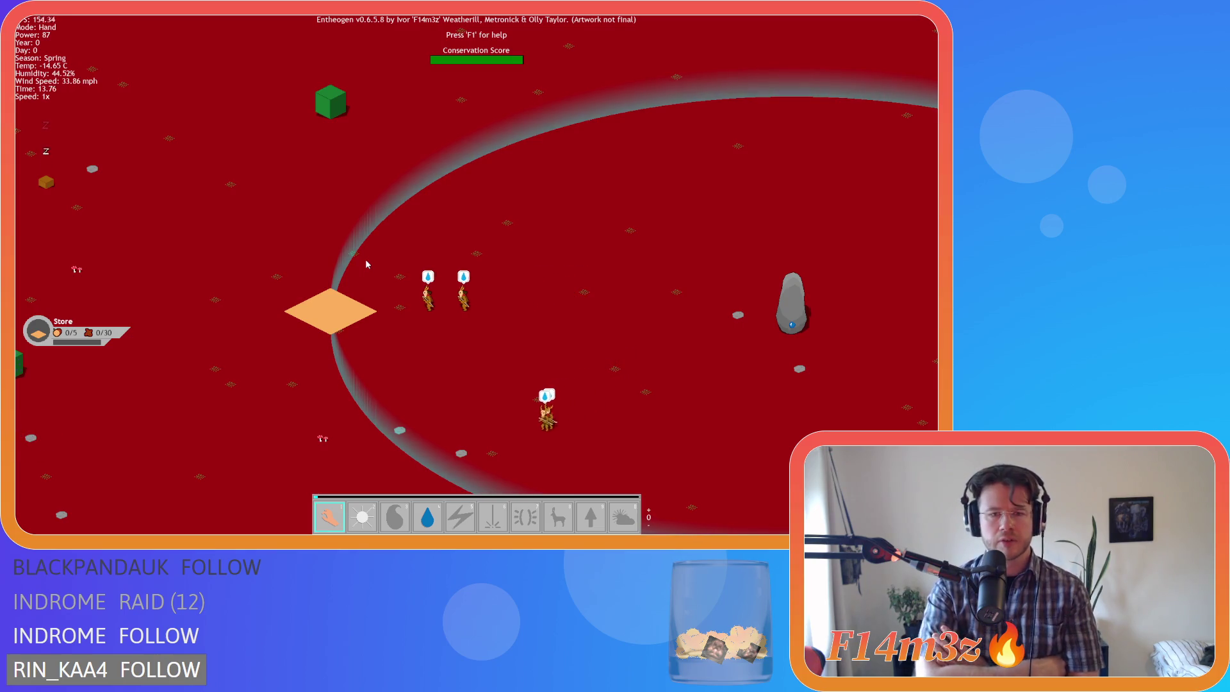
scroll(365, 259, "up", 3)
scroll(365, 258, "down", 2)
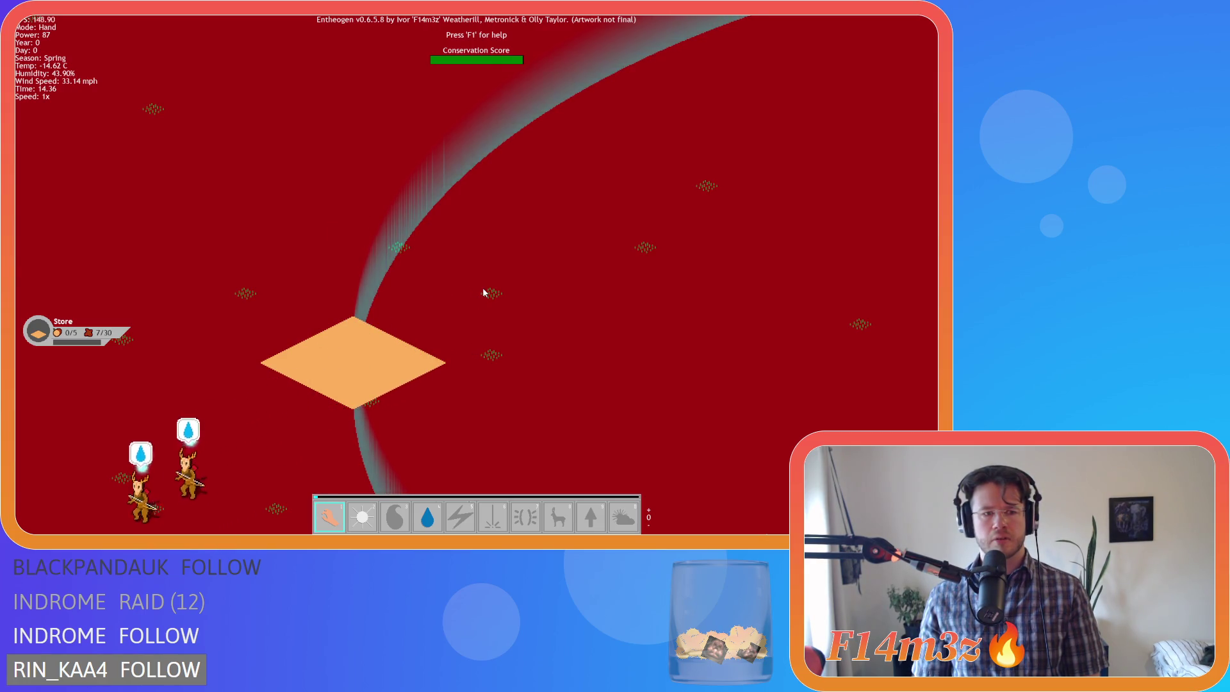
scroll(483, 289, "down", 2)
key("Down")
key("Left")
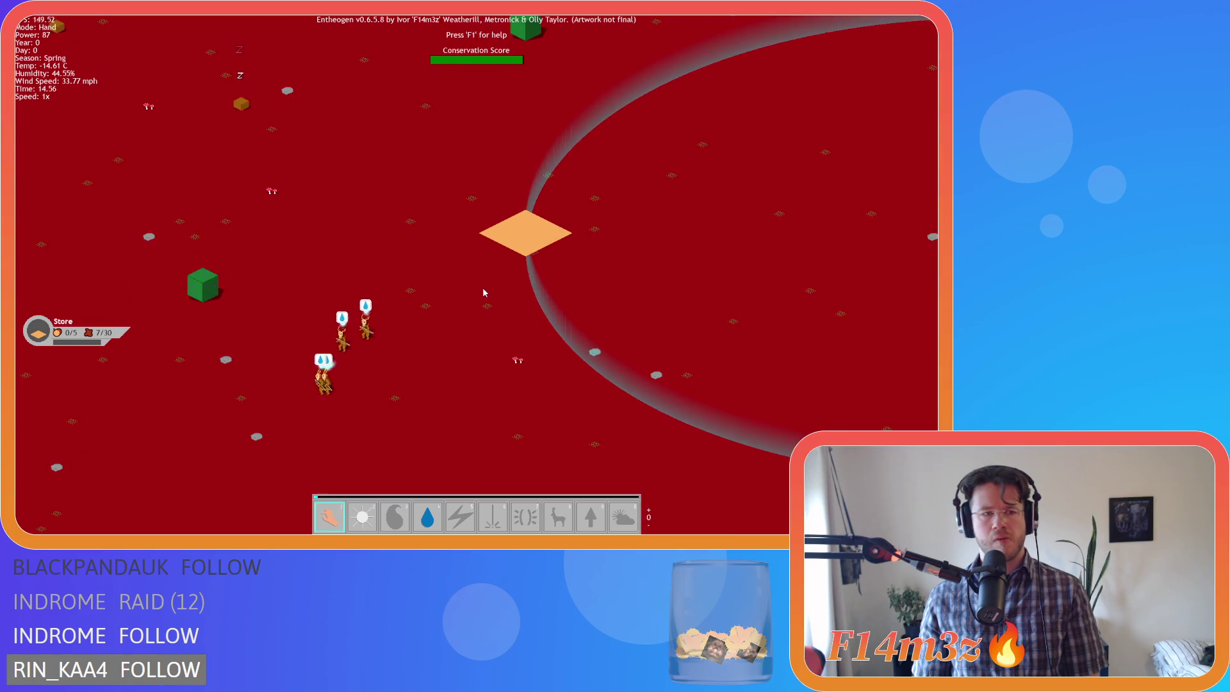
key("Down")
key("Left")
key("Left")
key("Left")
key("Left")
key("Left")
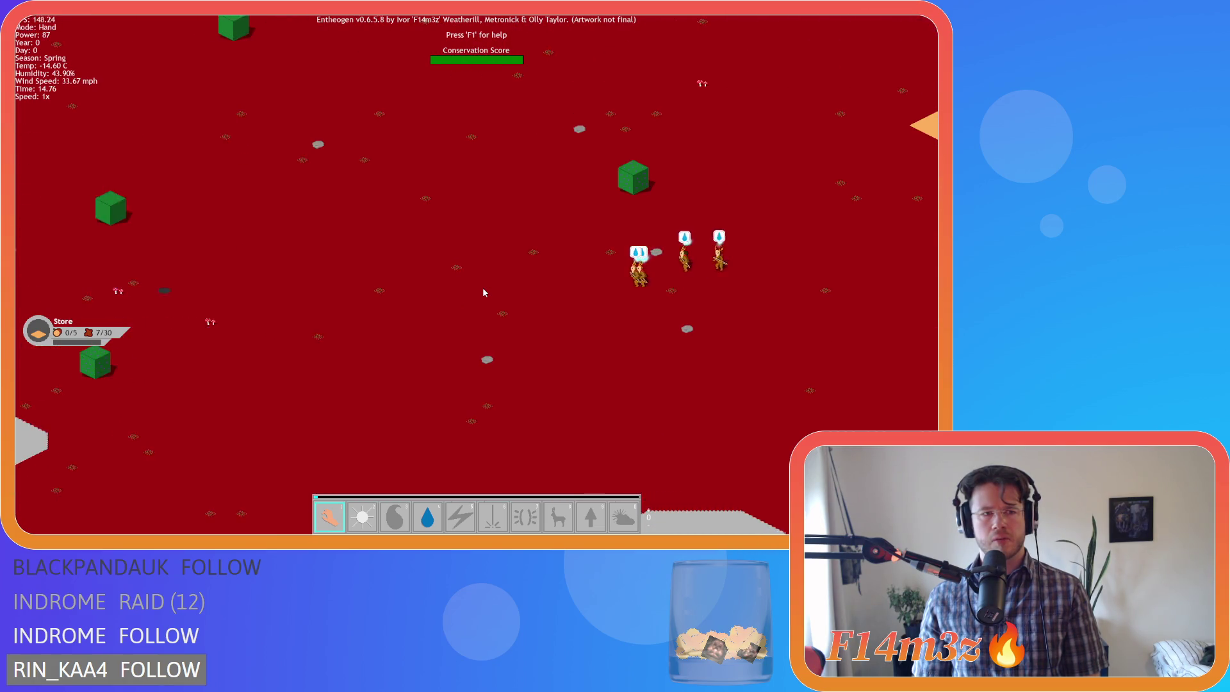
mouse_move(283, 257)
left_mouse_down()
mouse_move(463, 211)
mouse_move(217, 285)
left_mouse_up()
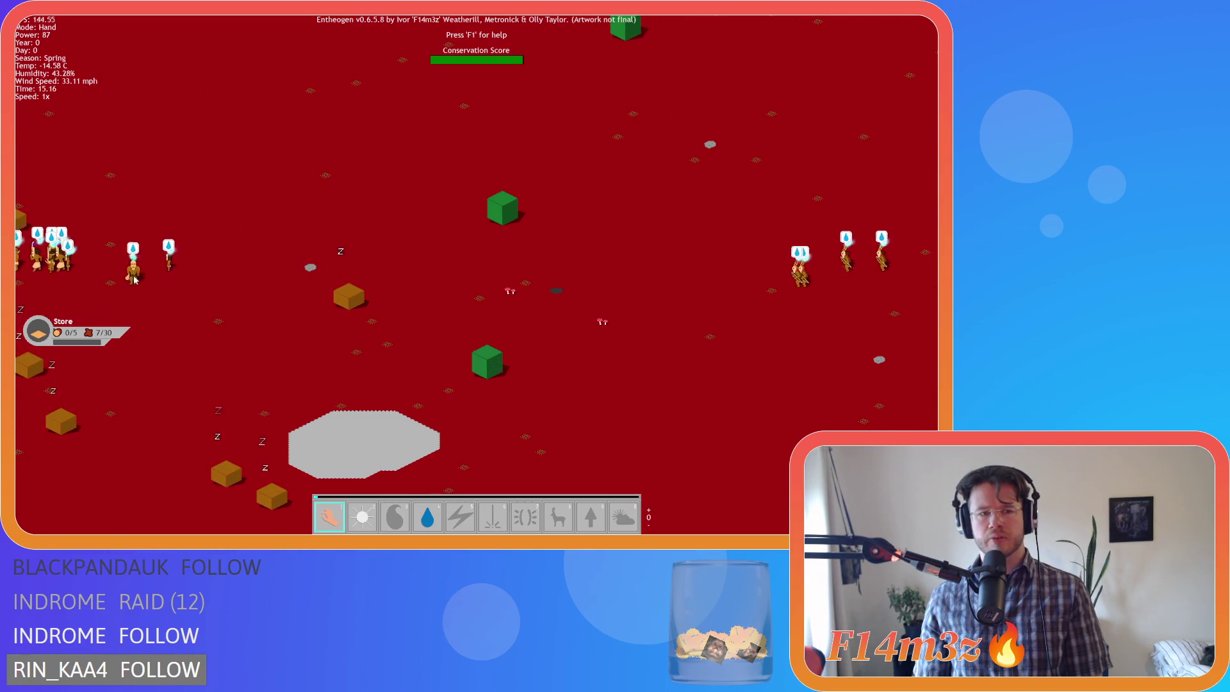
- Pan and zoom toward the orange store tile, then show the tribe inventory
key("Left")
key("Down")
key("Up")
key("Right")
key("Left")
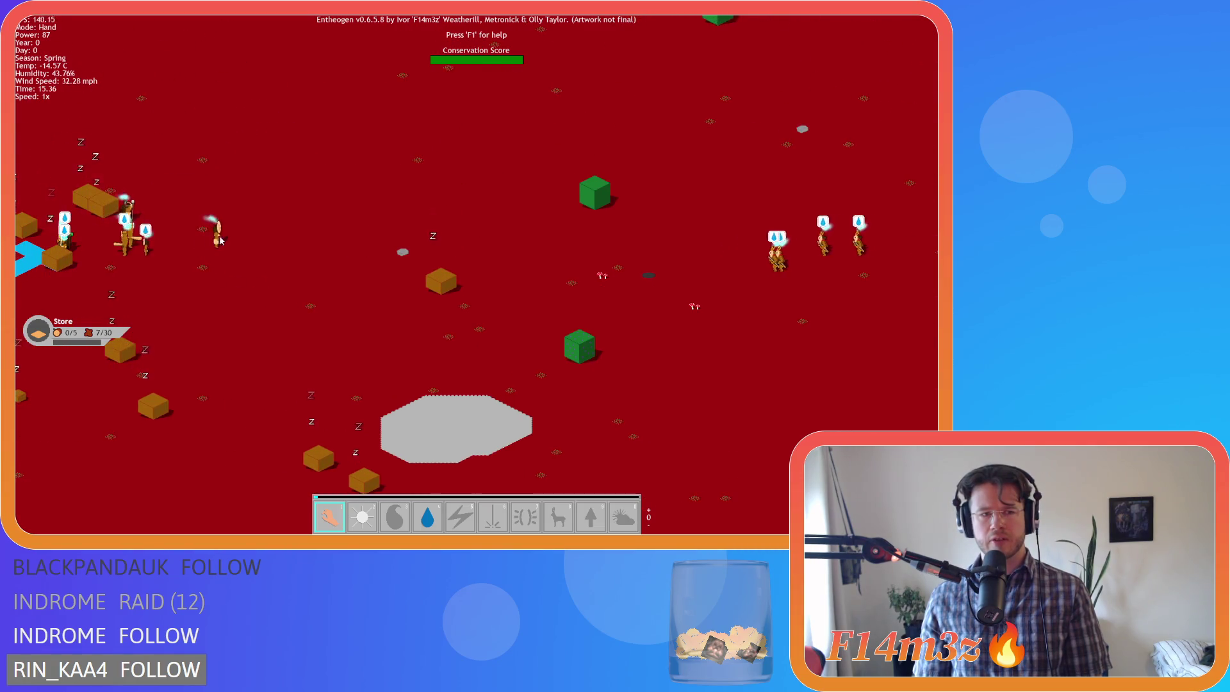
key("Down")
key("Right")
scroll(182, 276, "up", 5)
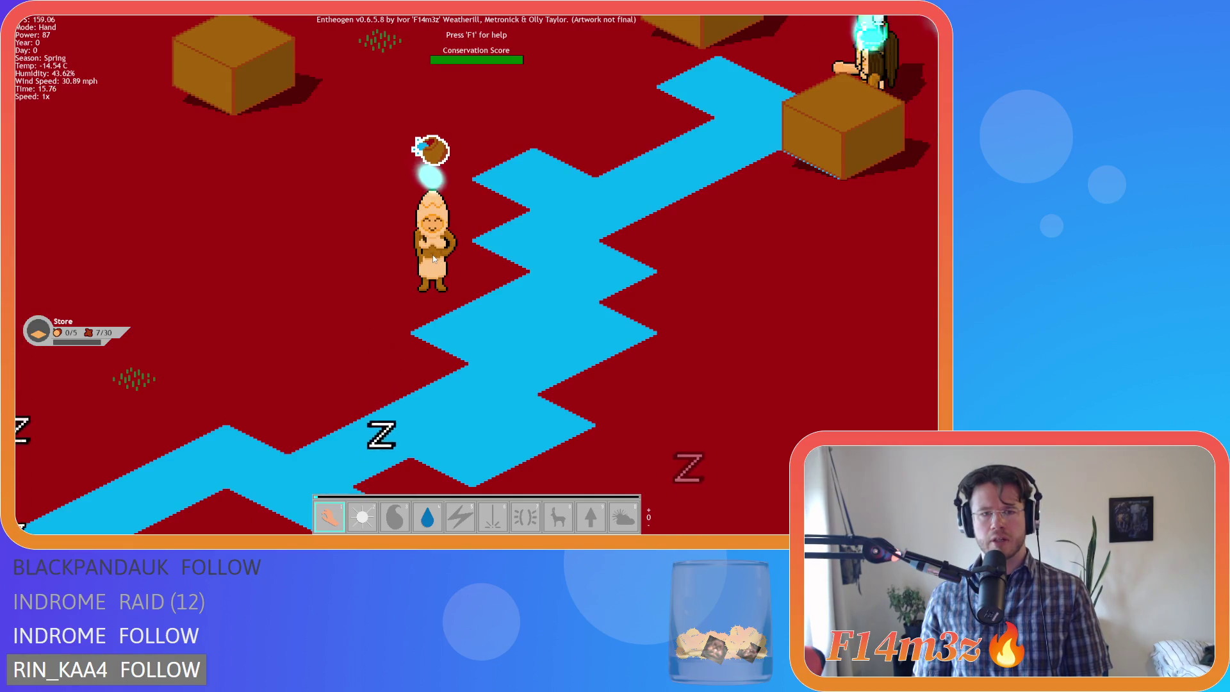
scroll(433, 258, "down", 5)
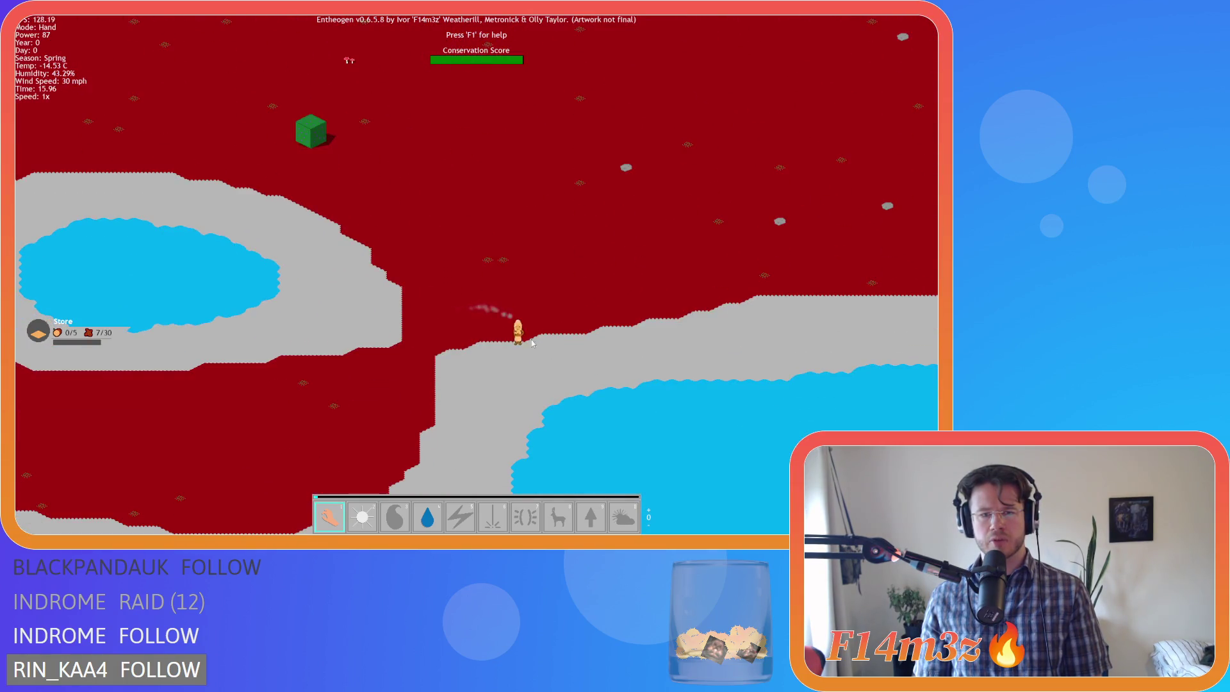
scroll(525, 327, "up", 5)
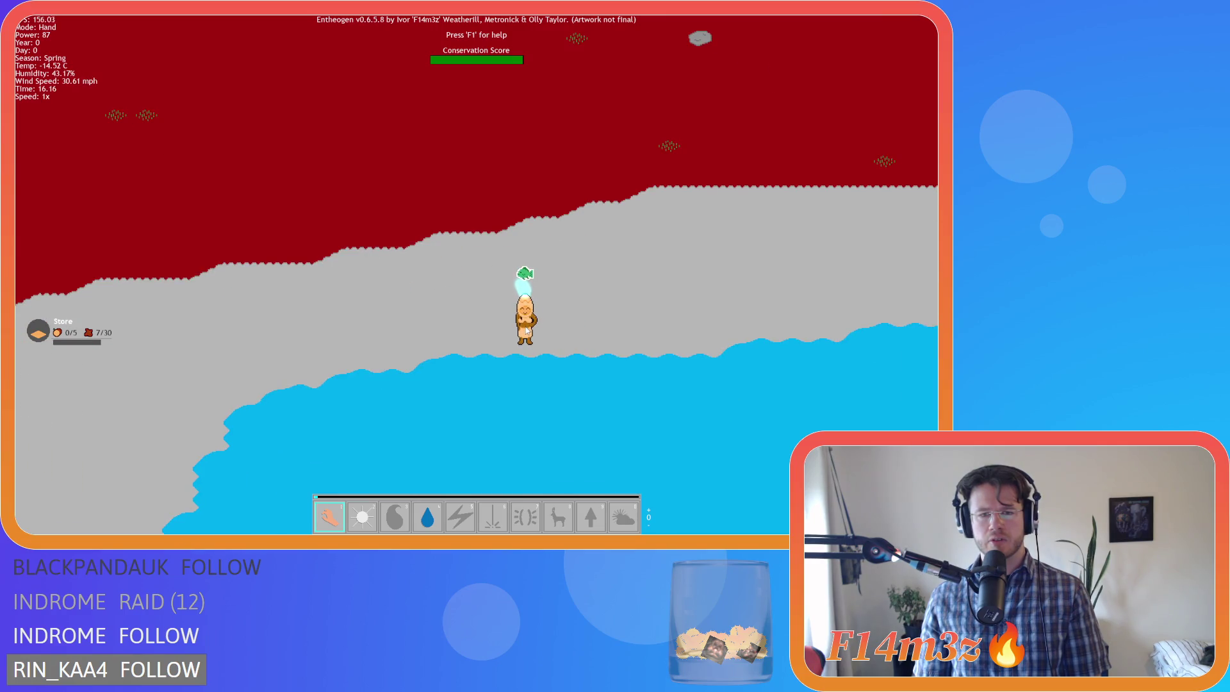
scroll(525, 330, "down", 5)
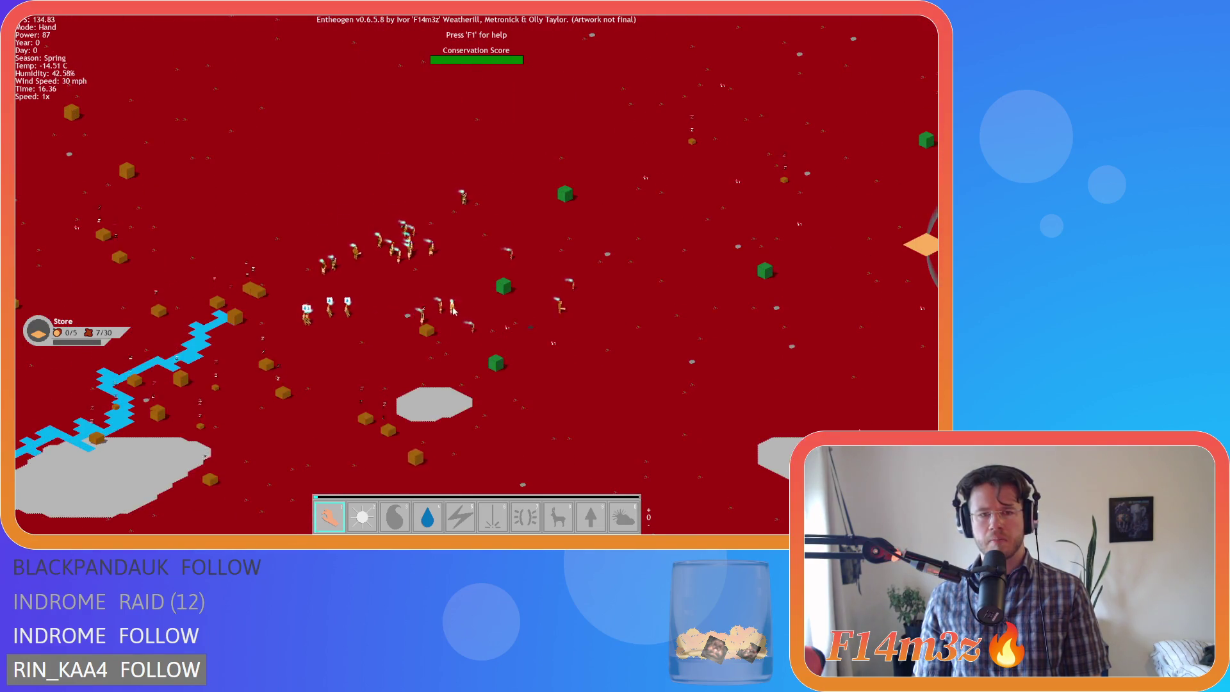
scroll(469, 280, "up", 5)
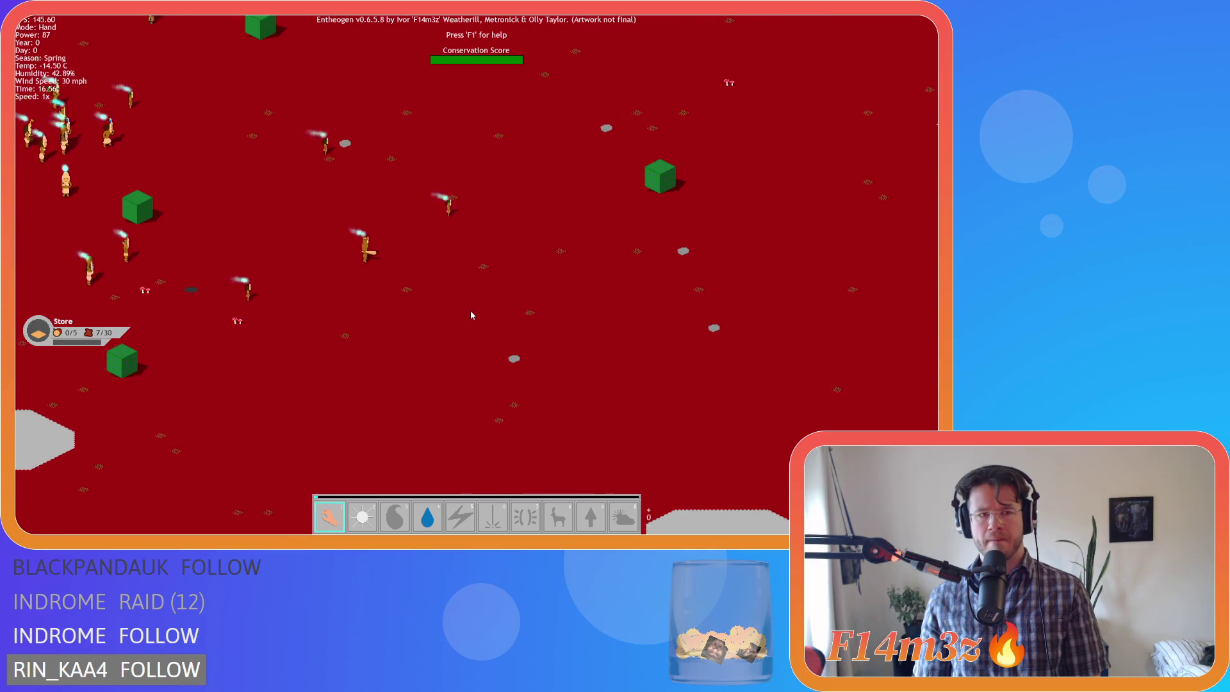
key("d")
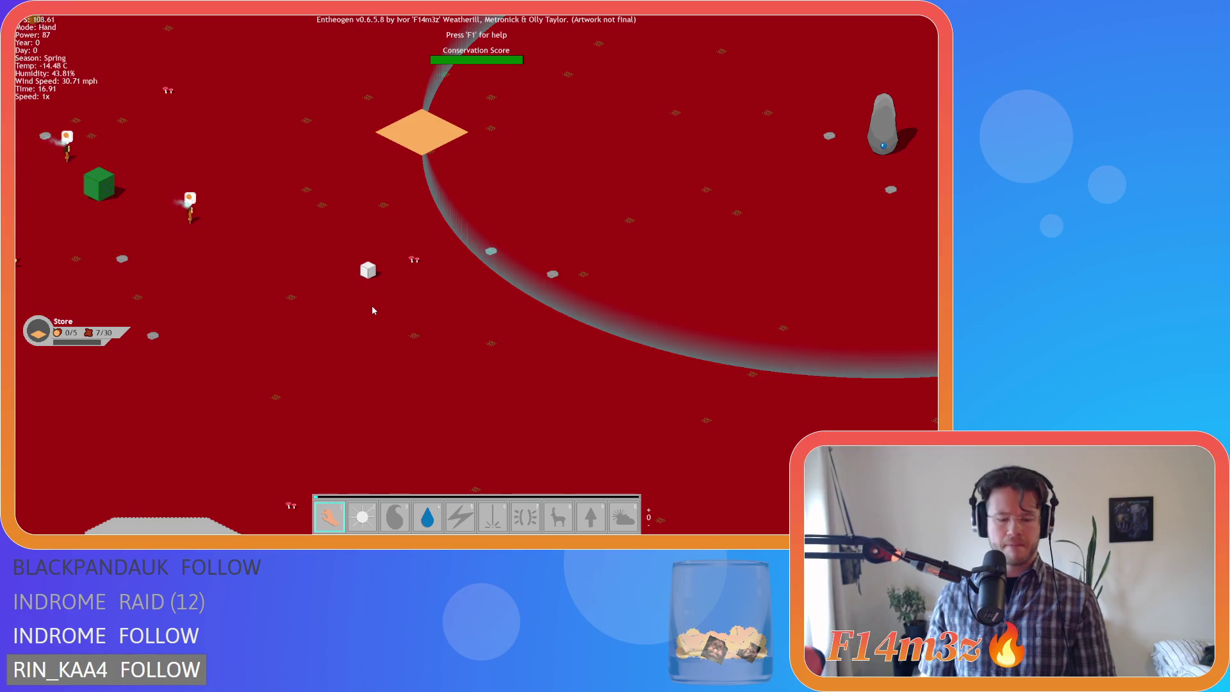
key("i")
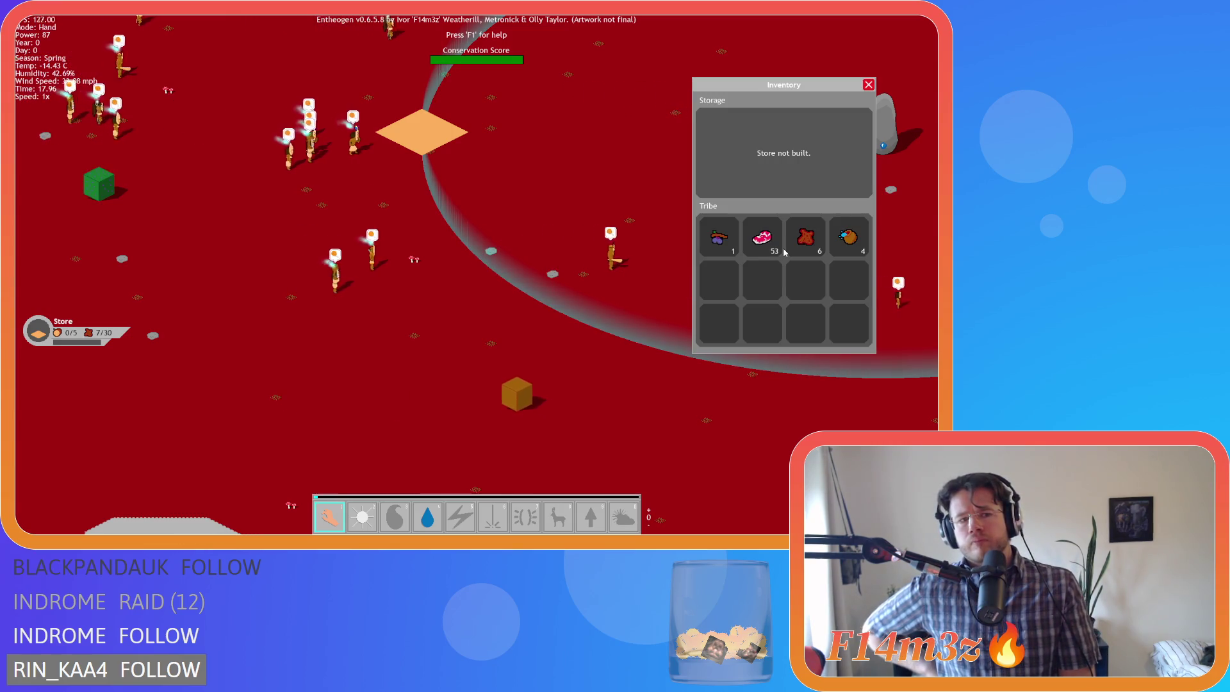
- Close and reopen the tribe inventory, then pan and zoom toward the stone
key("i")
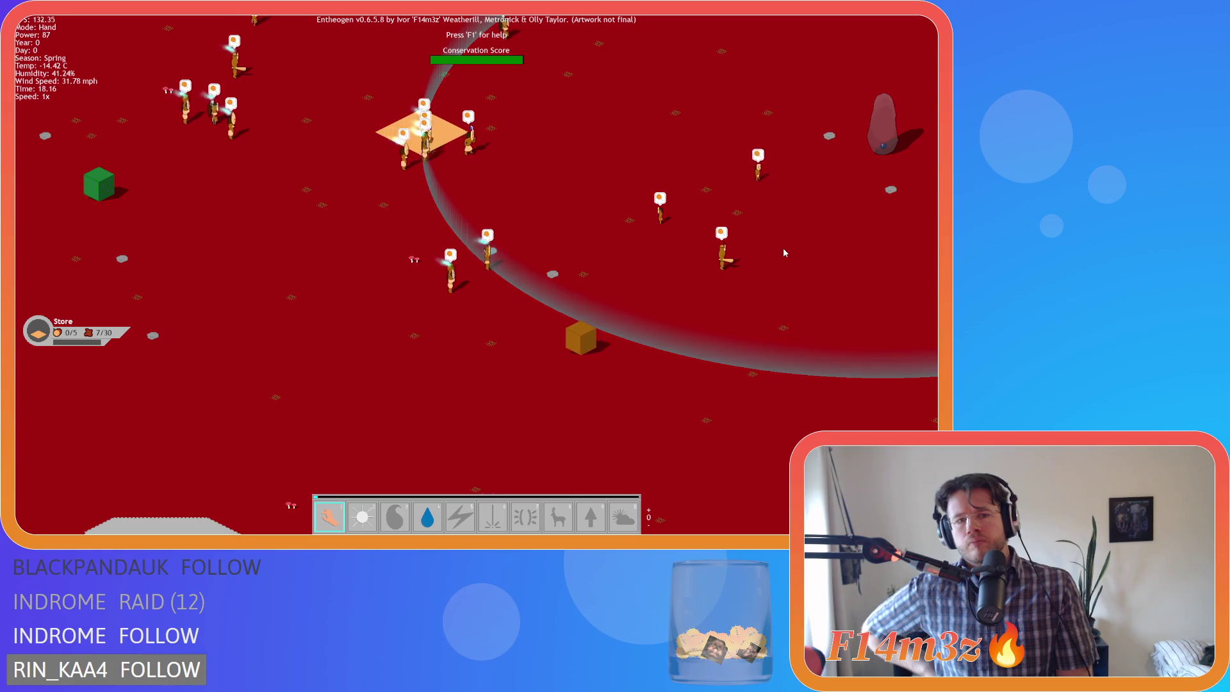
key("i")
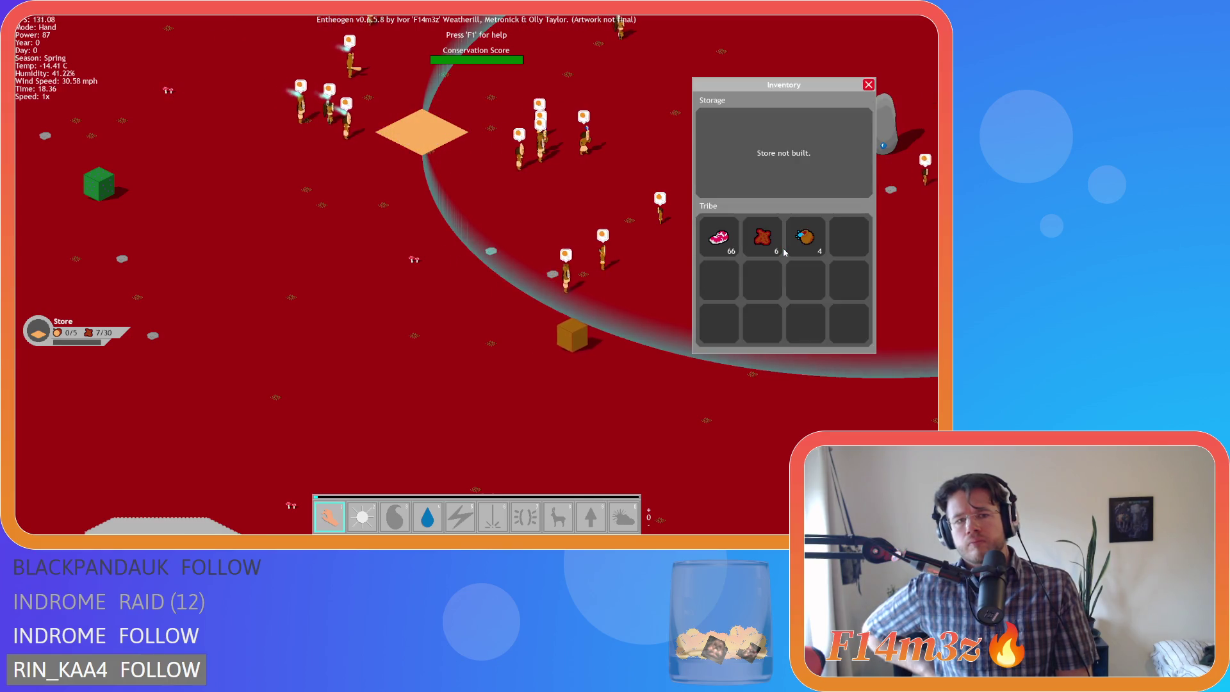
key("w")
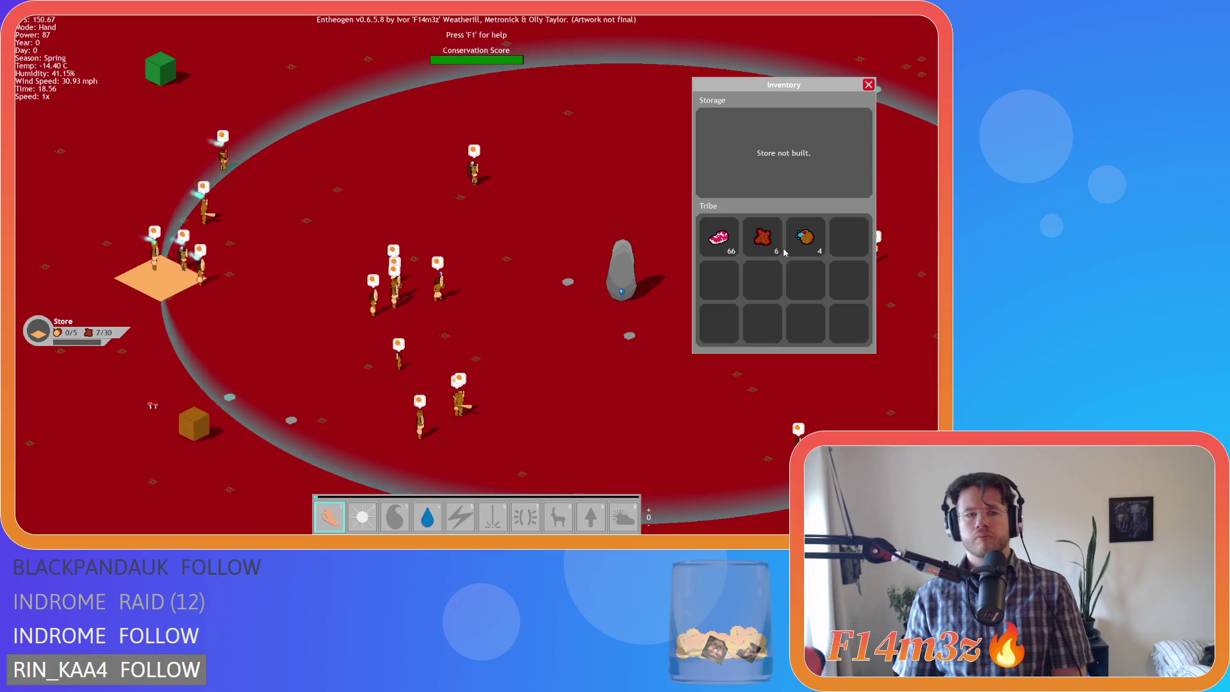
scroll(590, 321, "down", 3)
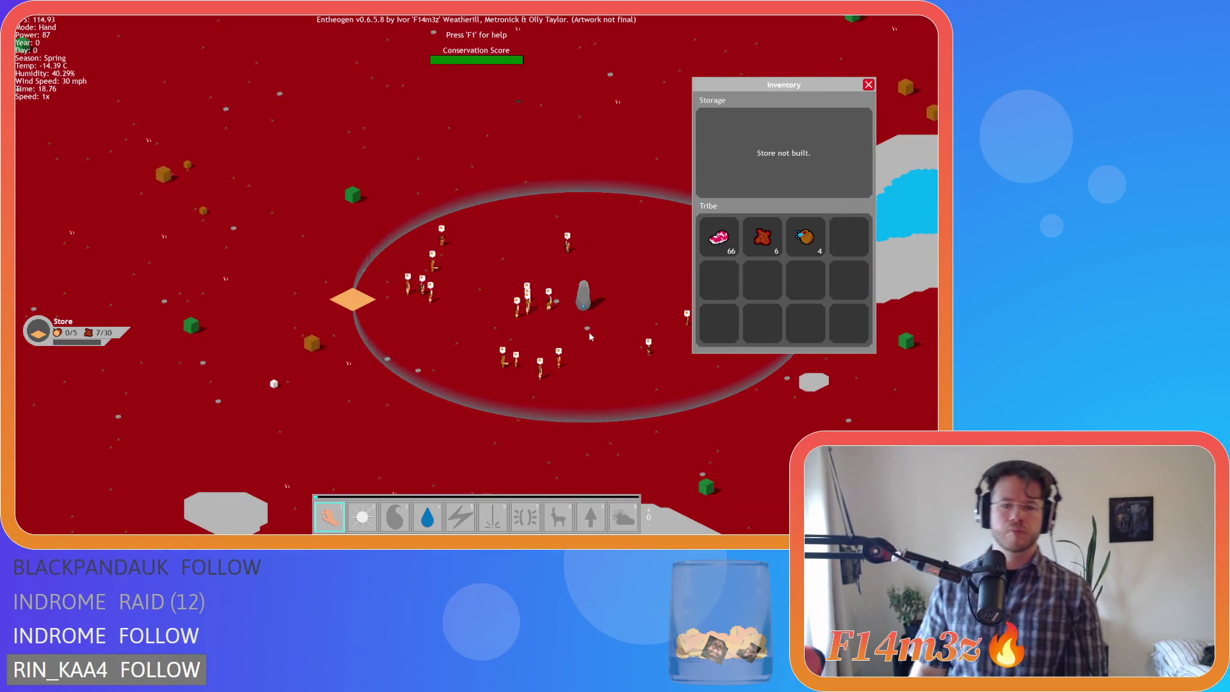
scroll(584, 334, "up", 3)
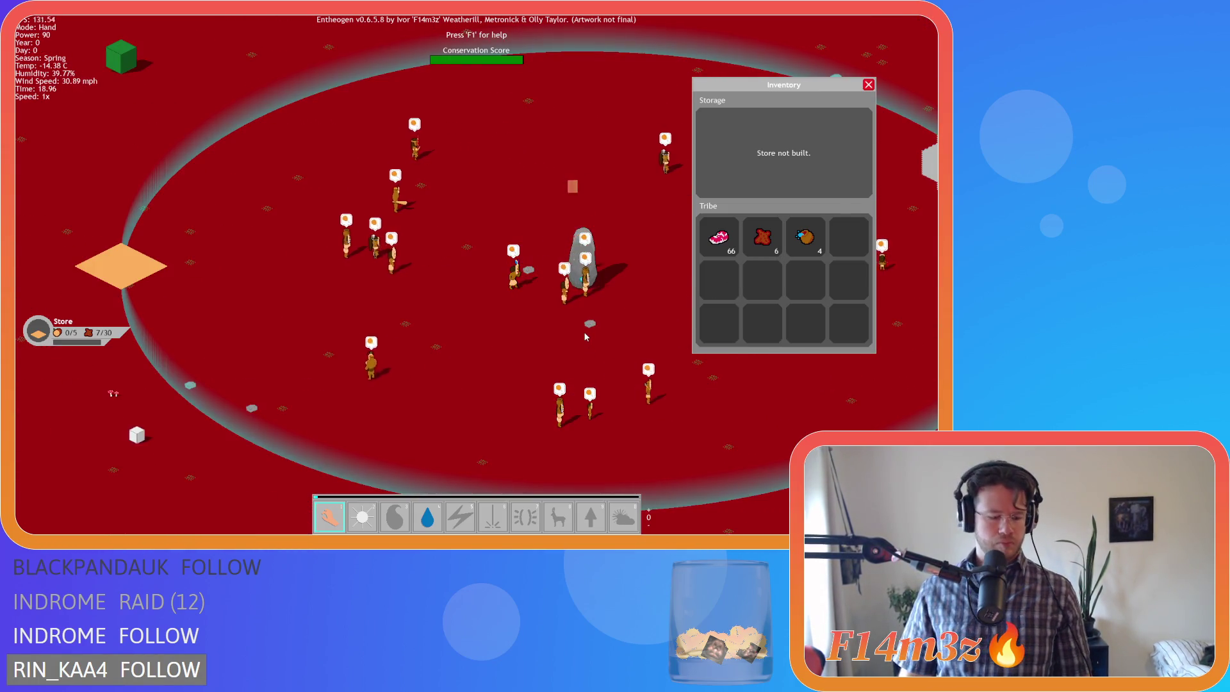
- View the tribe overview and camp tools, close the camp panel, and zoom the map out
key("Tab")
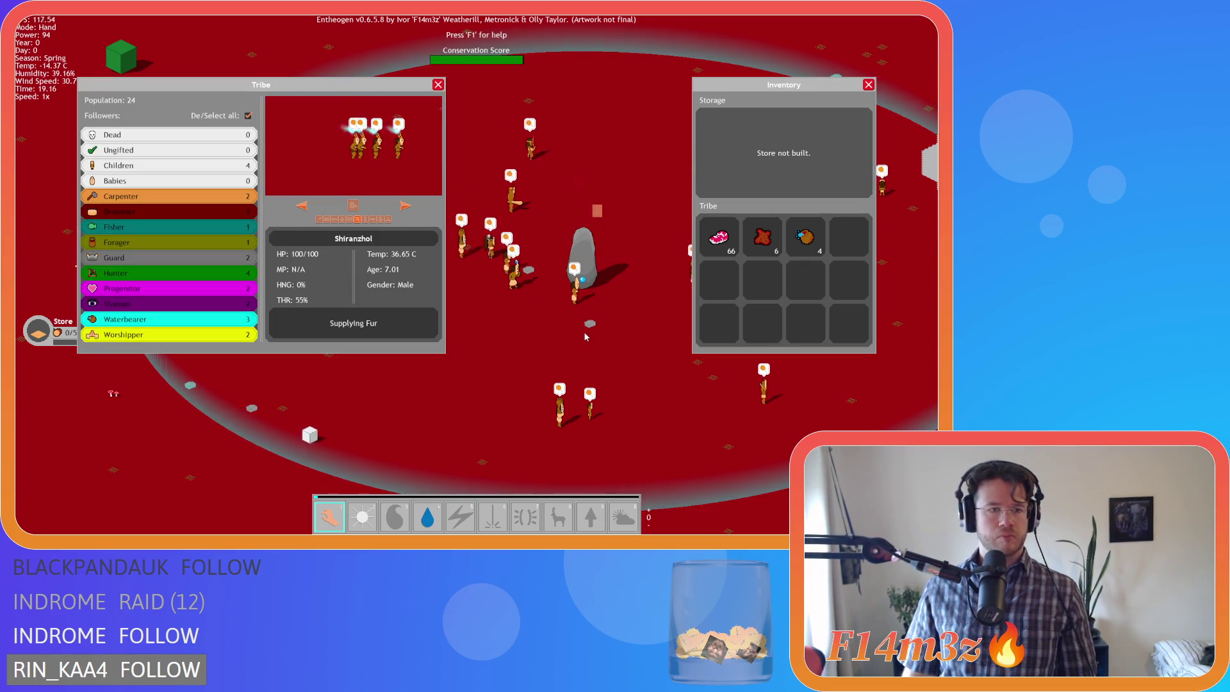
key("c")
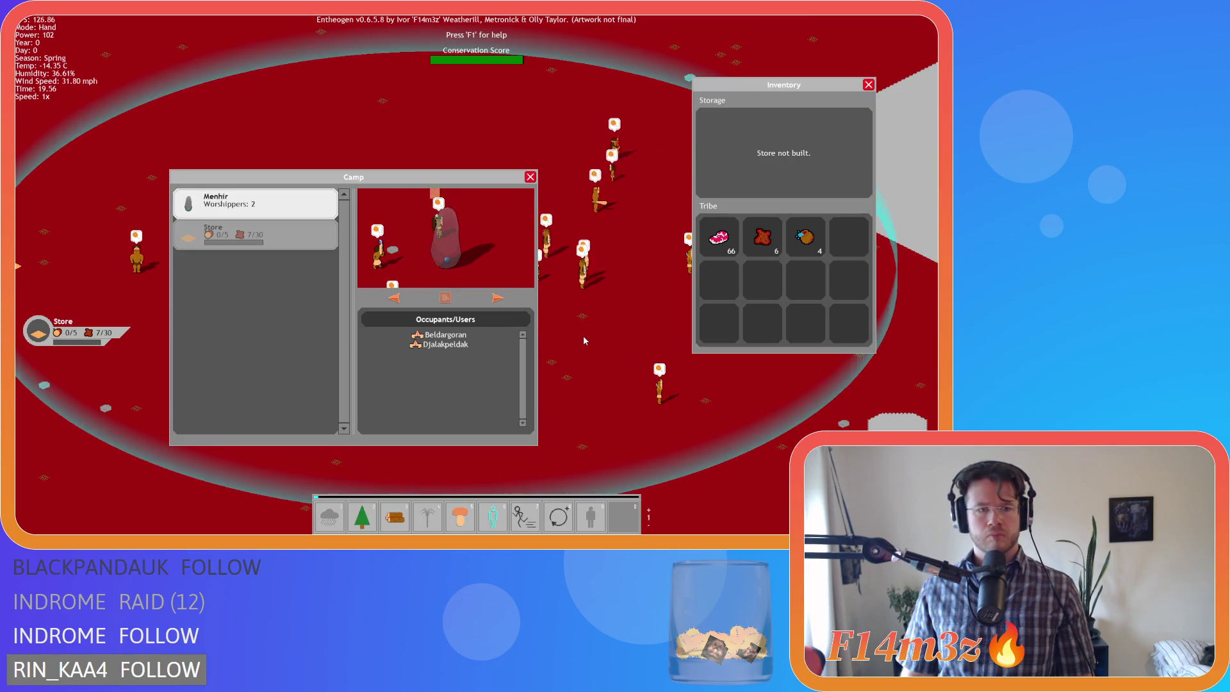
key("Escape")
scroll(584, 338, "down", 3)
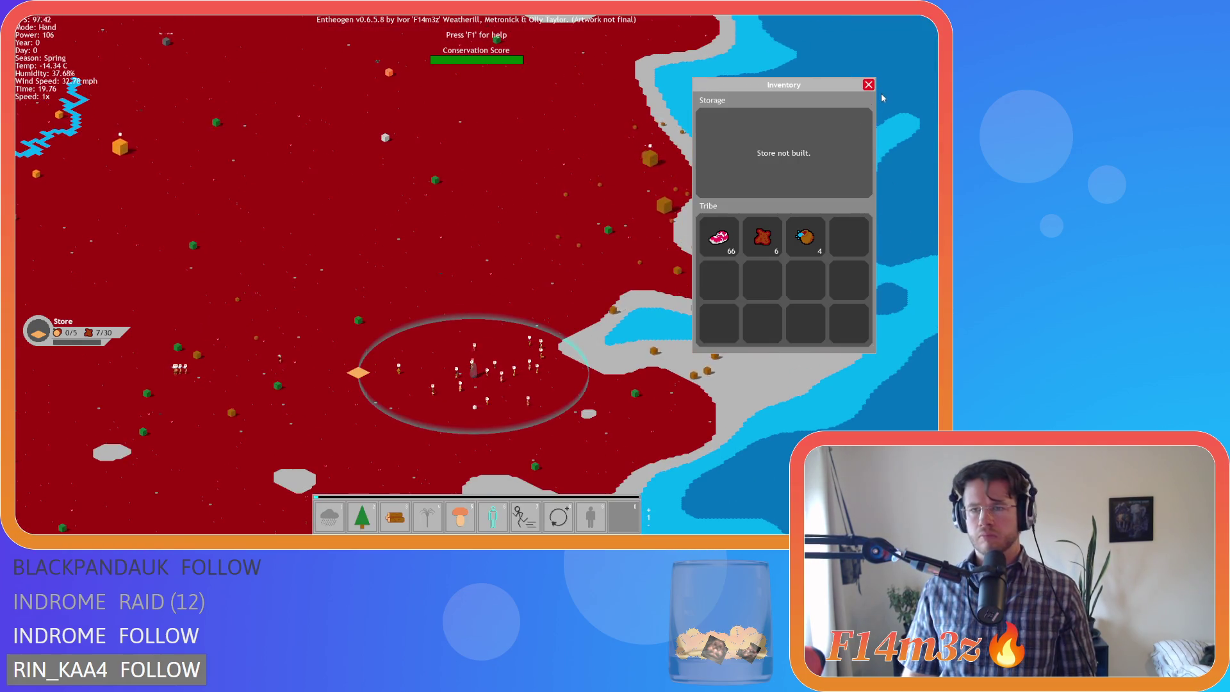
- Close the inventory panel, adjust zoom, and pan the map right and down
left_click(868, 85)
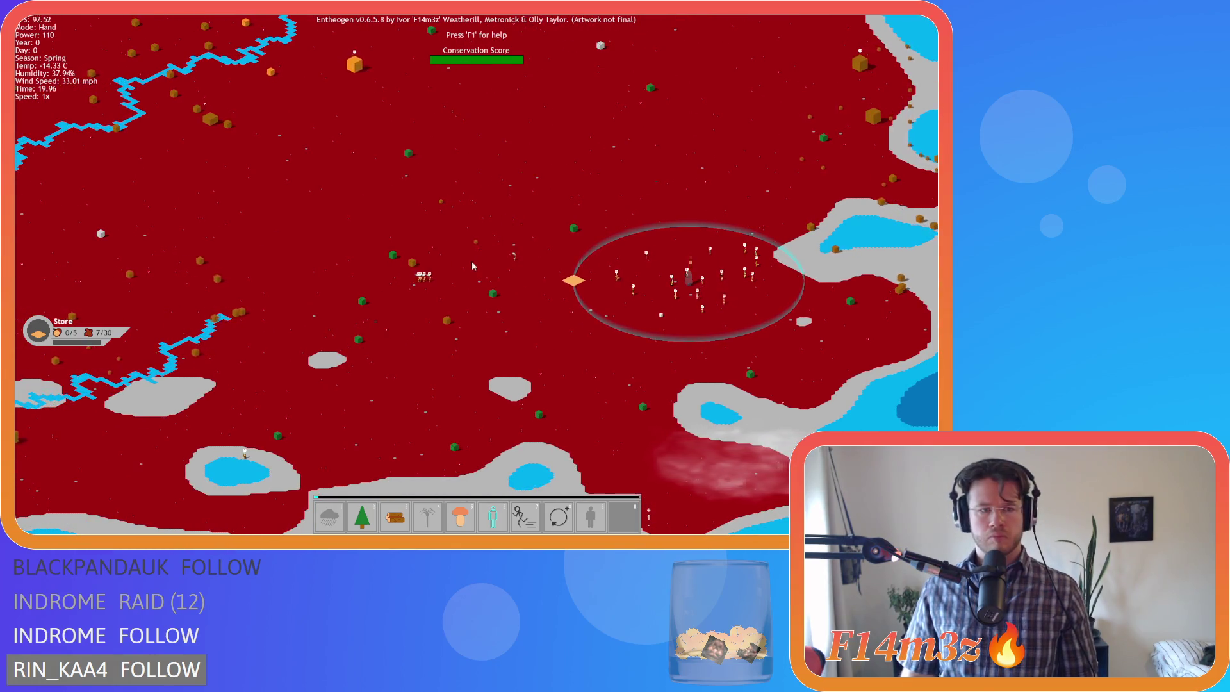
scroll(471, 260, "up", 5)
scroll(468, 271, "down", 3)
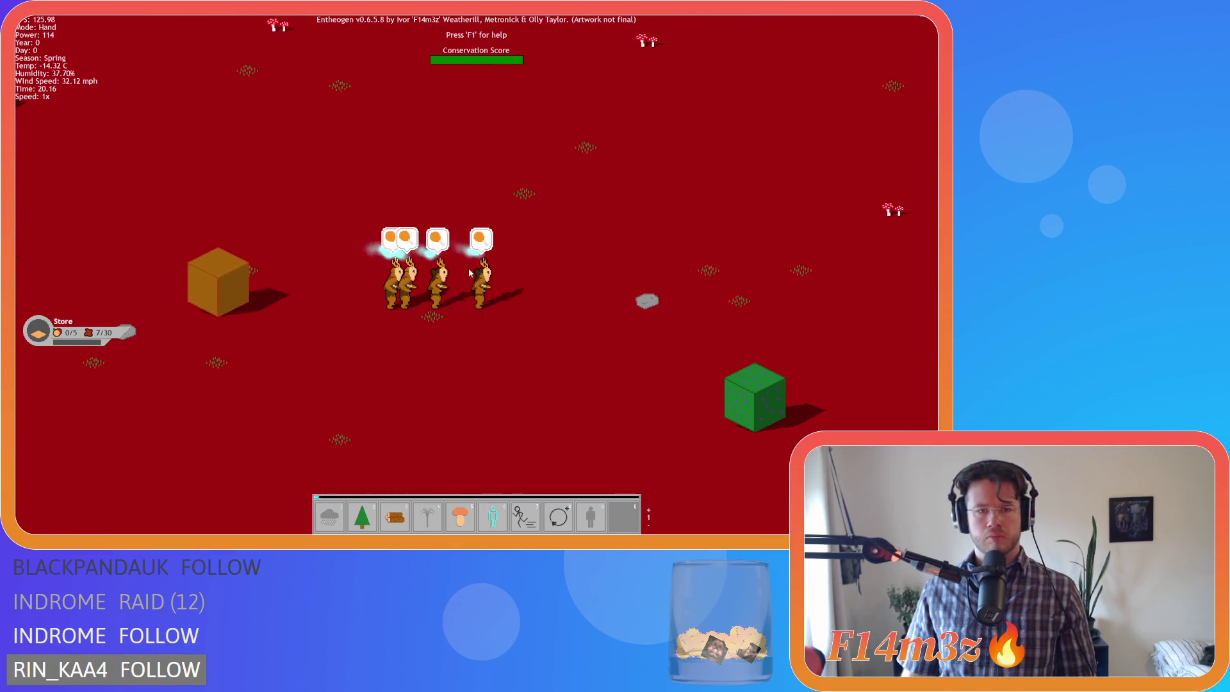
key("d")
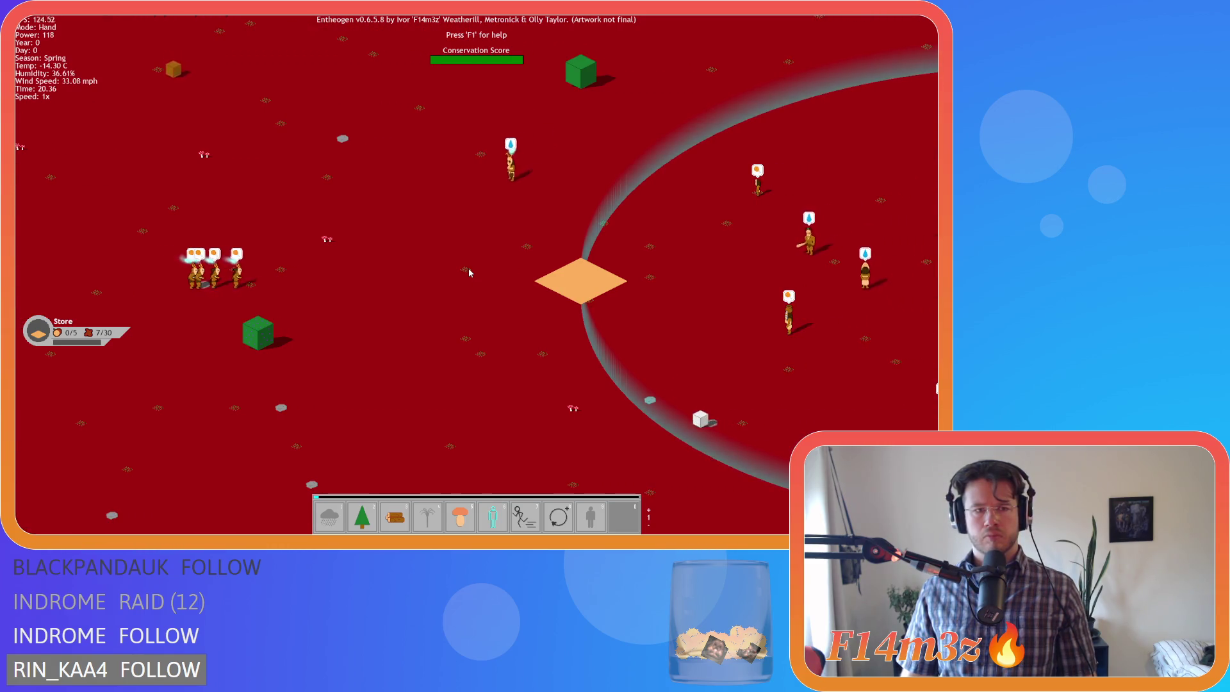
key("s")
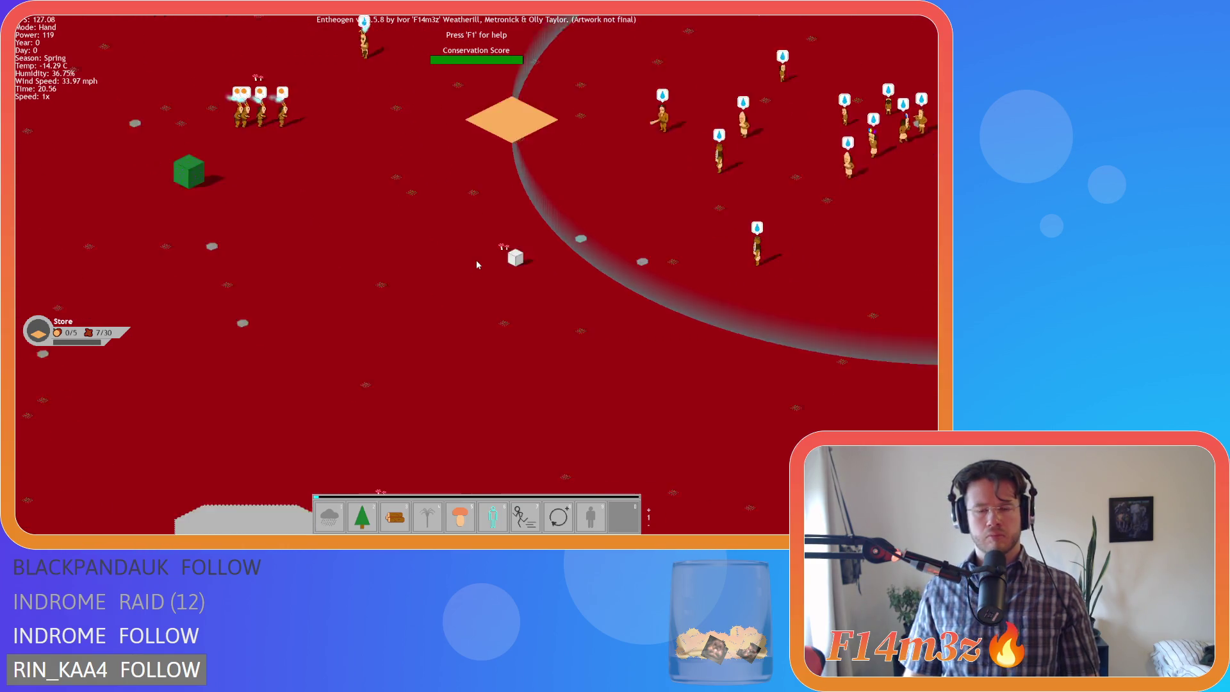
key("d")
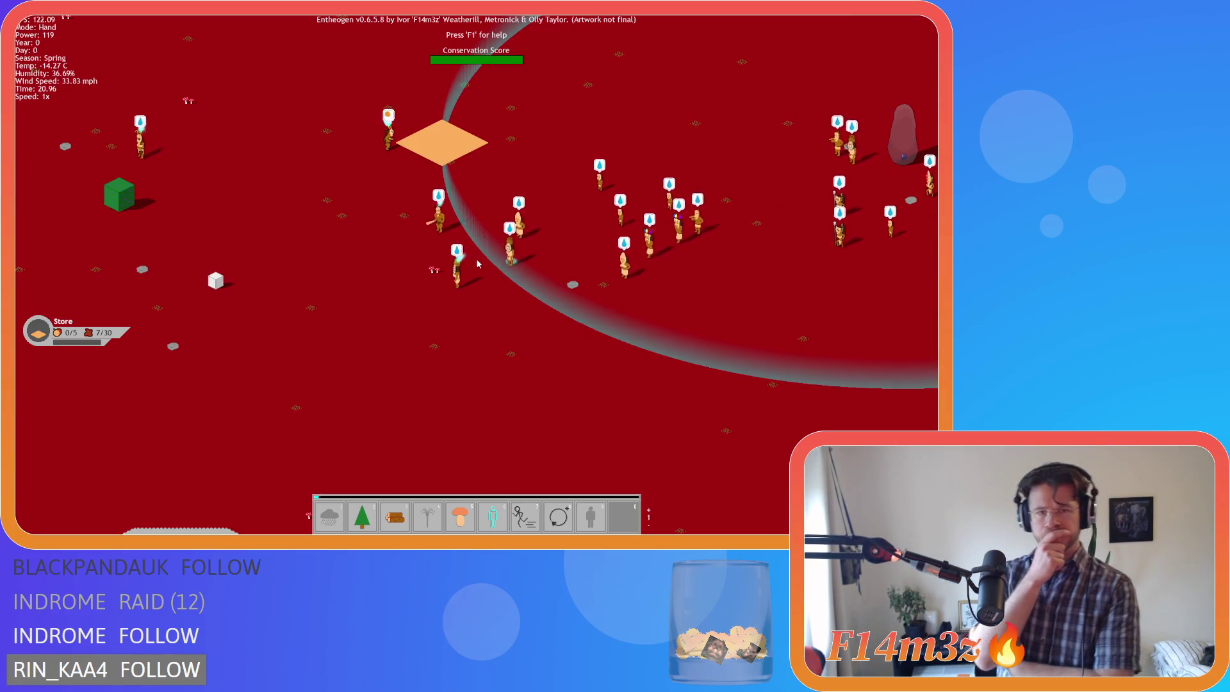
- Pan the map north and left, then quit the test run back to GameMaker
key("w")
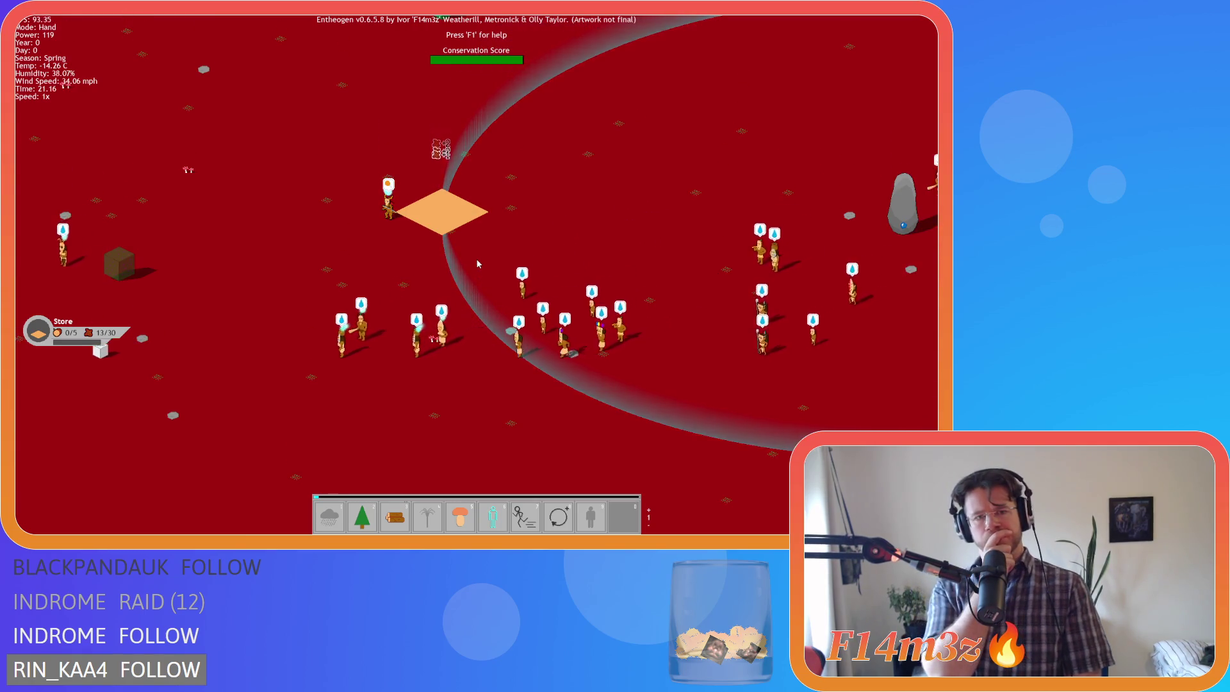
key("w")
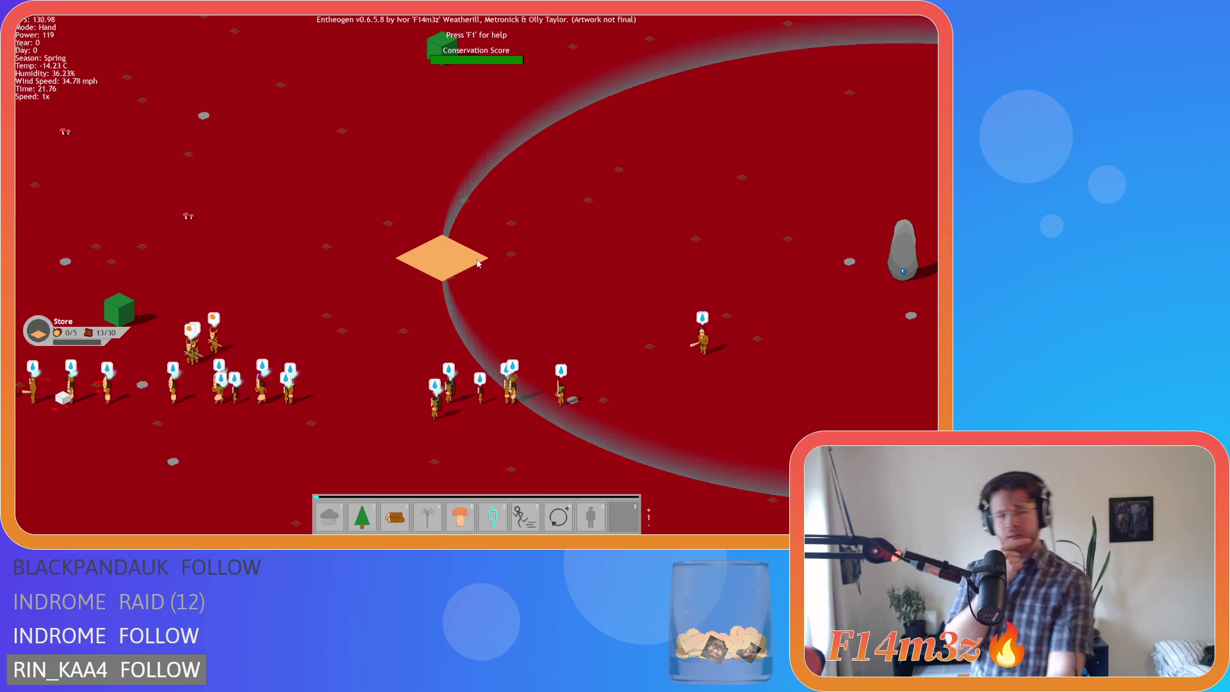
key("a")
key("s")
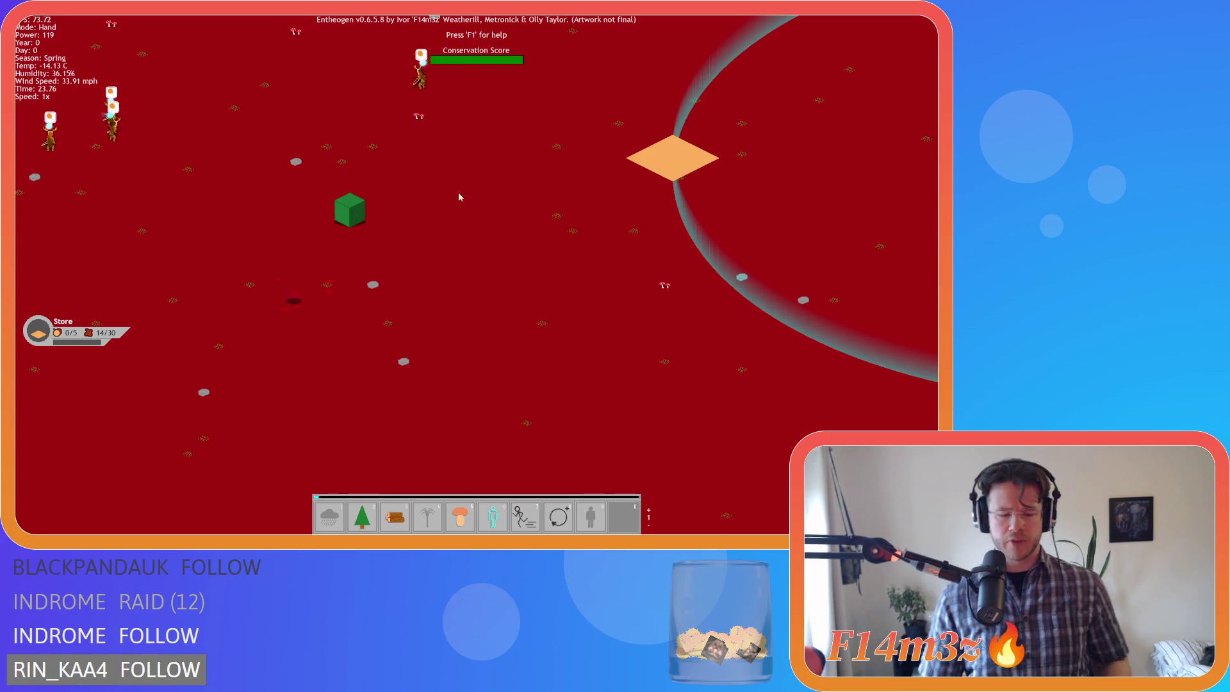
key("a")
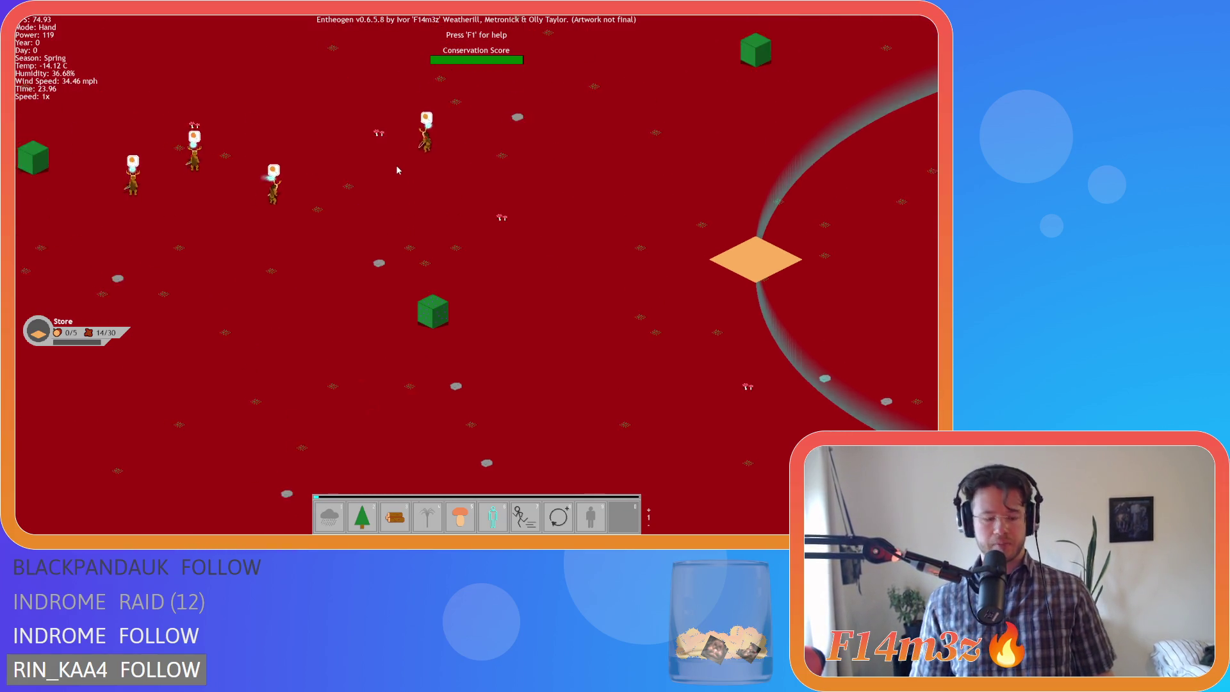
key("Escape")
key("Return")
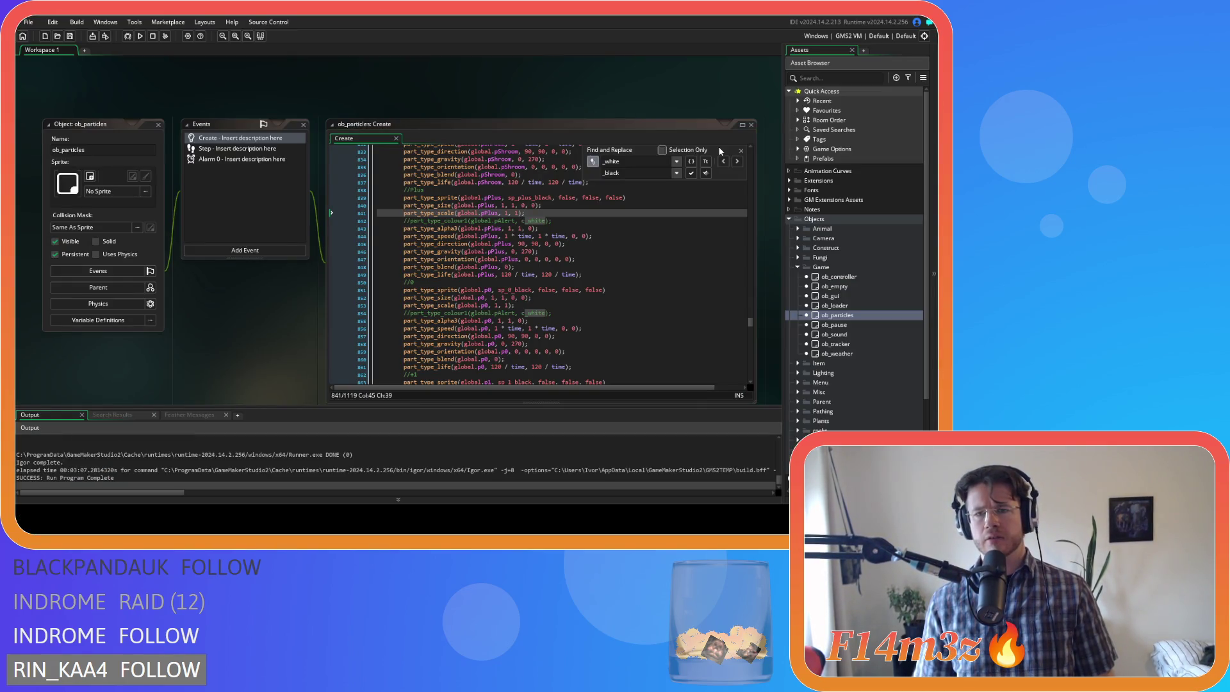
- Undo the sprite-name edits in the ob_particles Create code back to the saved _white digit sprites
left_click(741, 151)
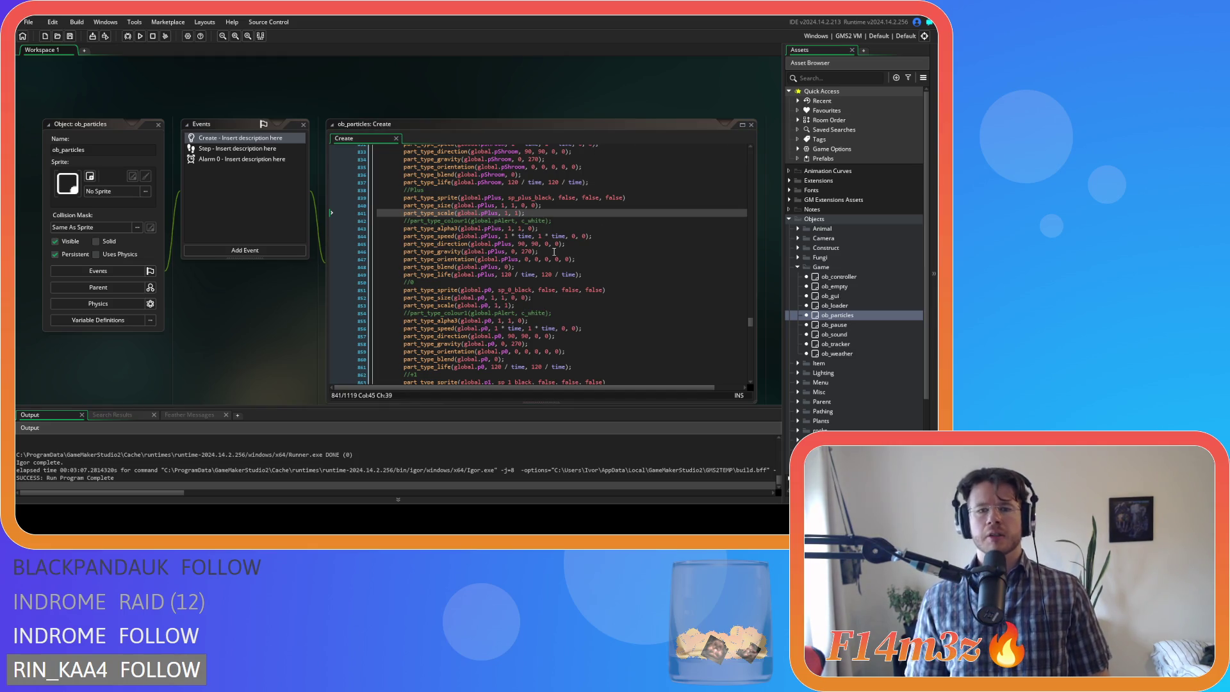
left_click(535, 239)
key("ctrl+z")
key("ctrl+z")
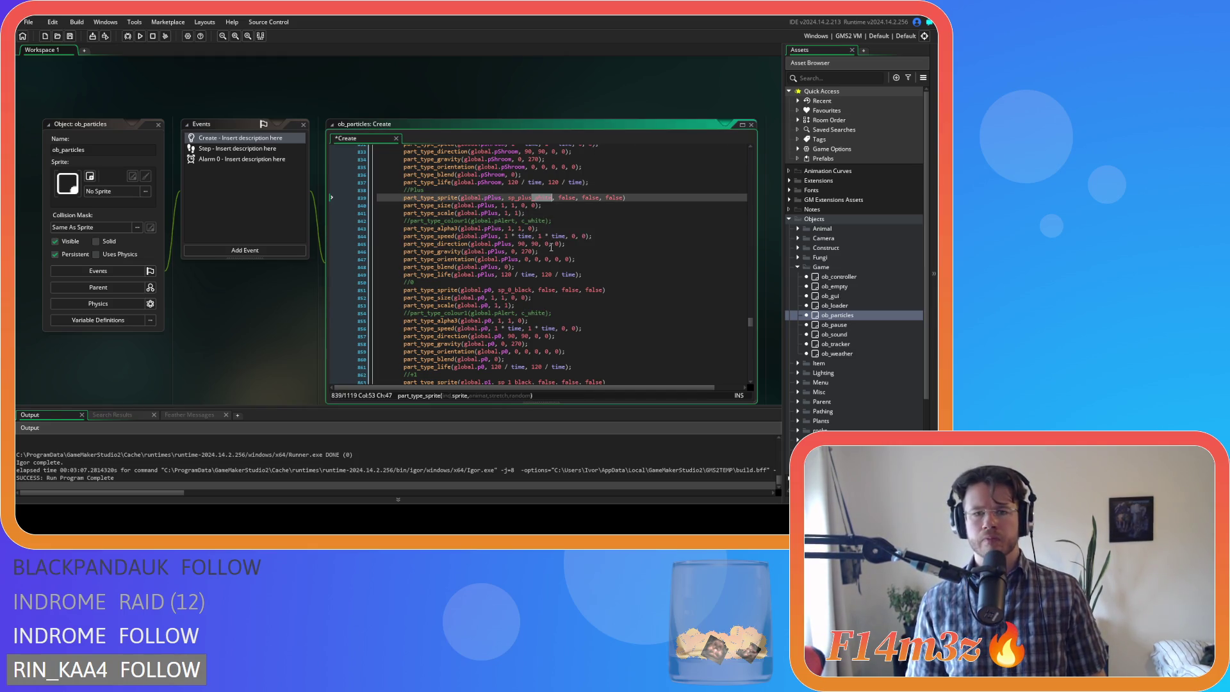
key("ctrl+z")
key("ctrl+z")
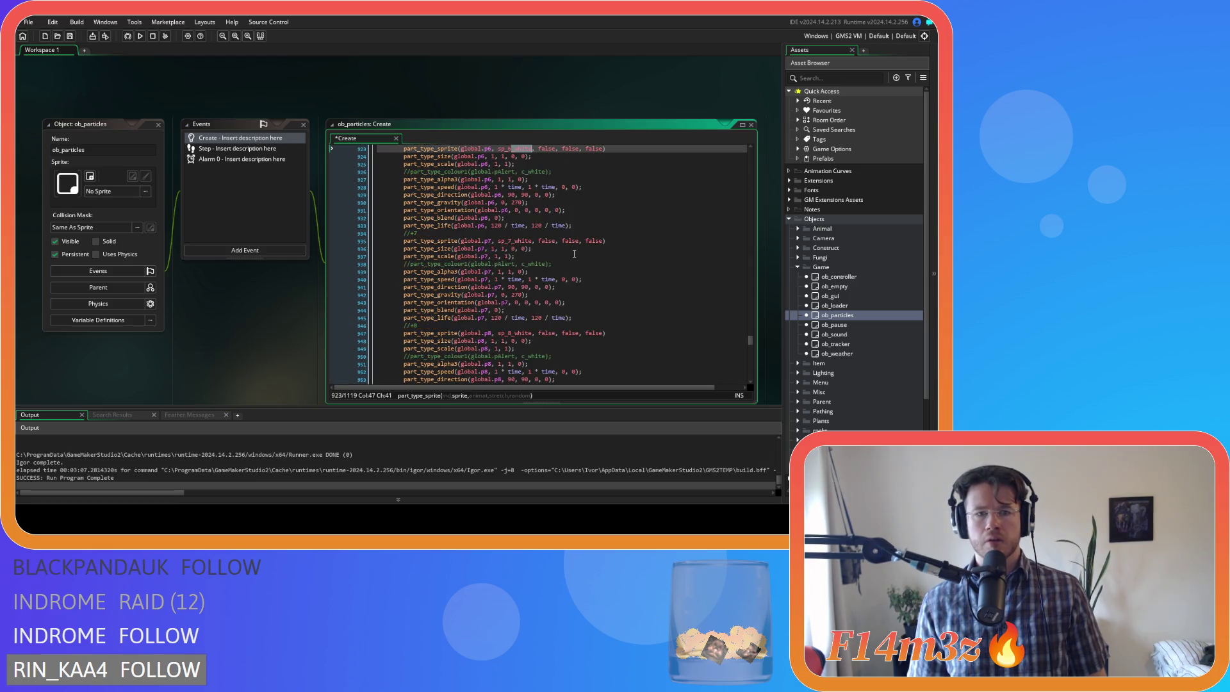
key("ctrl+z")
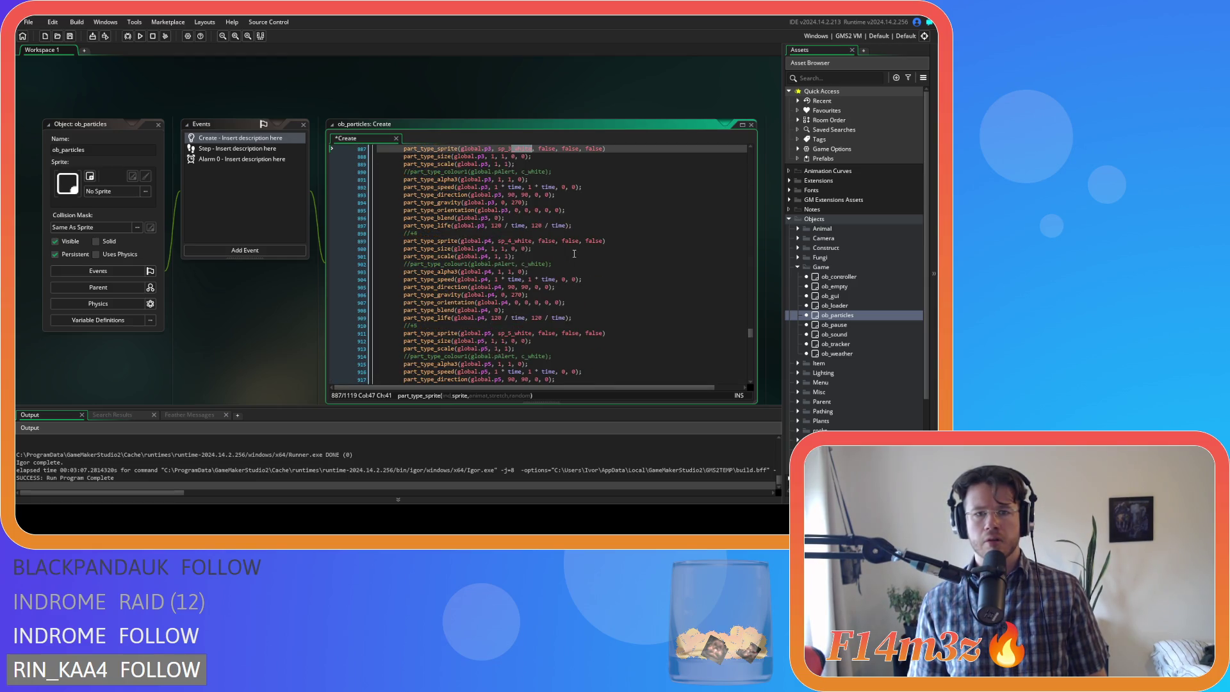
key("ctrl+z")
key("ctrl+z")
key("ctrl+z")
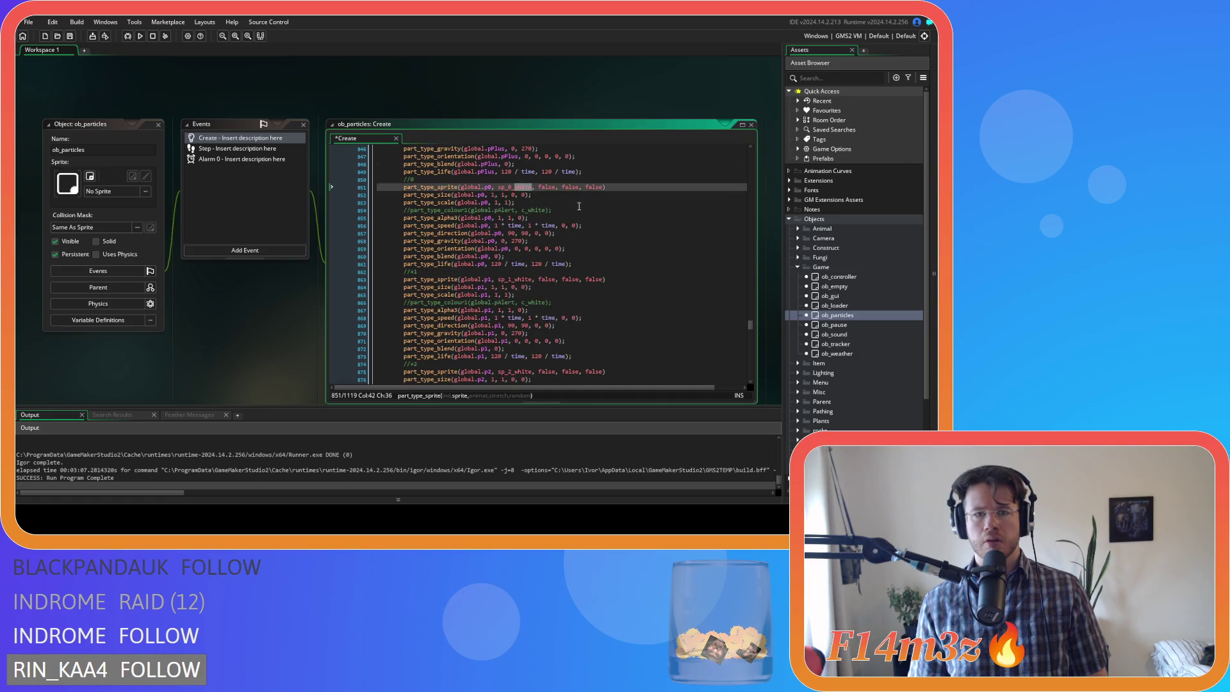
- Close all open editor windows from the workspace's Windows menu
right_click(278, 96)
left_click(340, 131)
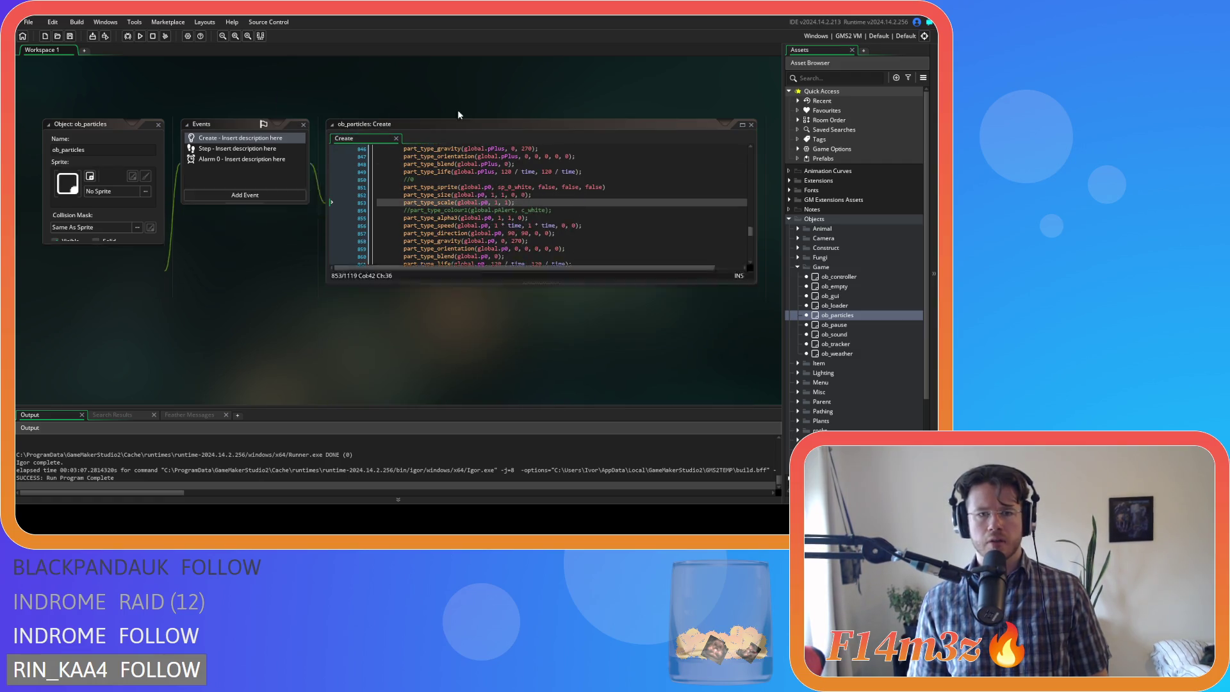
left_click(789, 219)
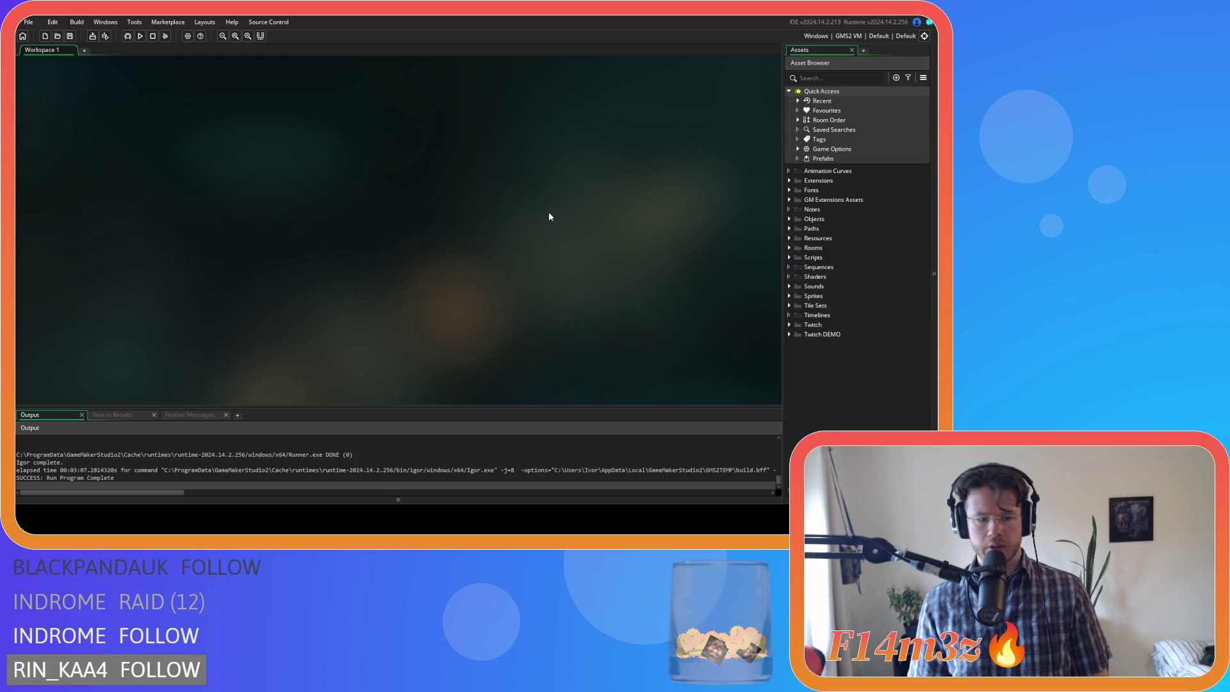
- Search the whole project for 'new item' and review the match in sc_miracleWater
key("ctrl+shift+f")
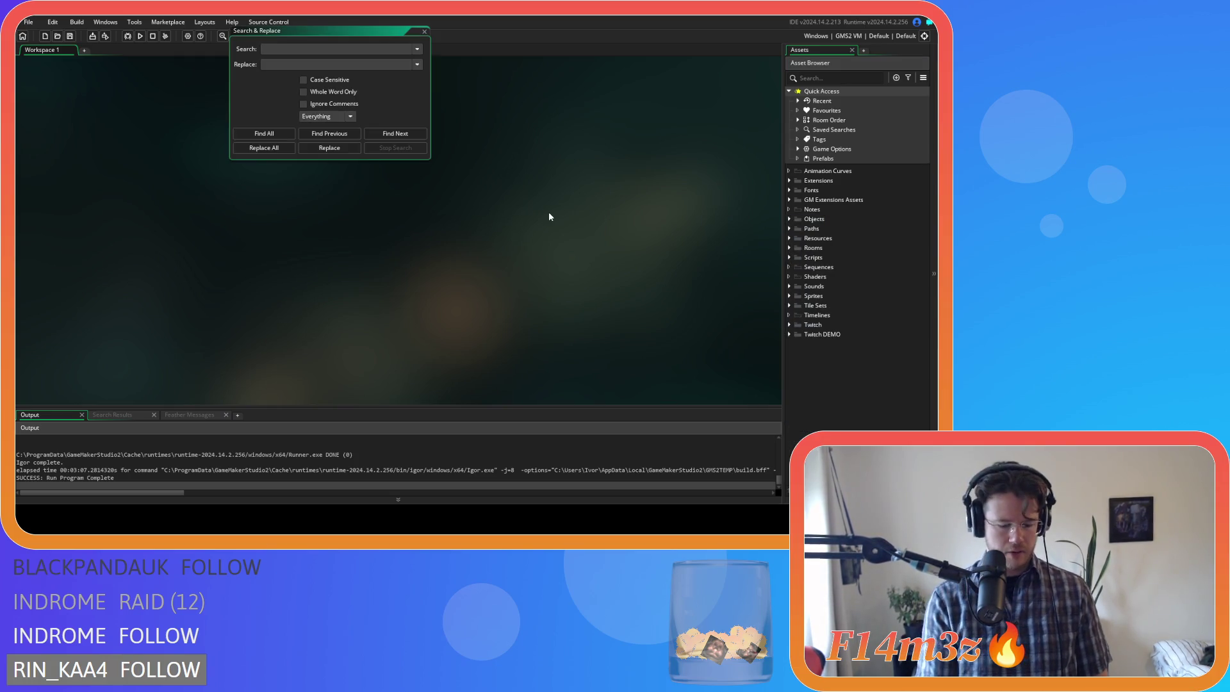
type("new item")
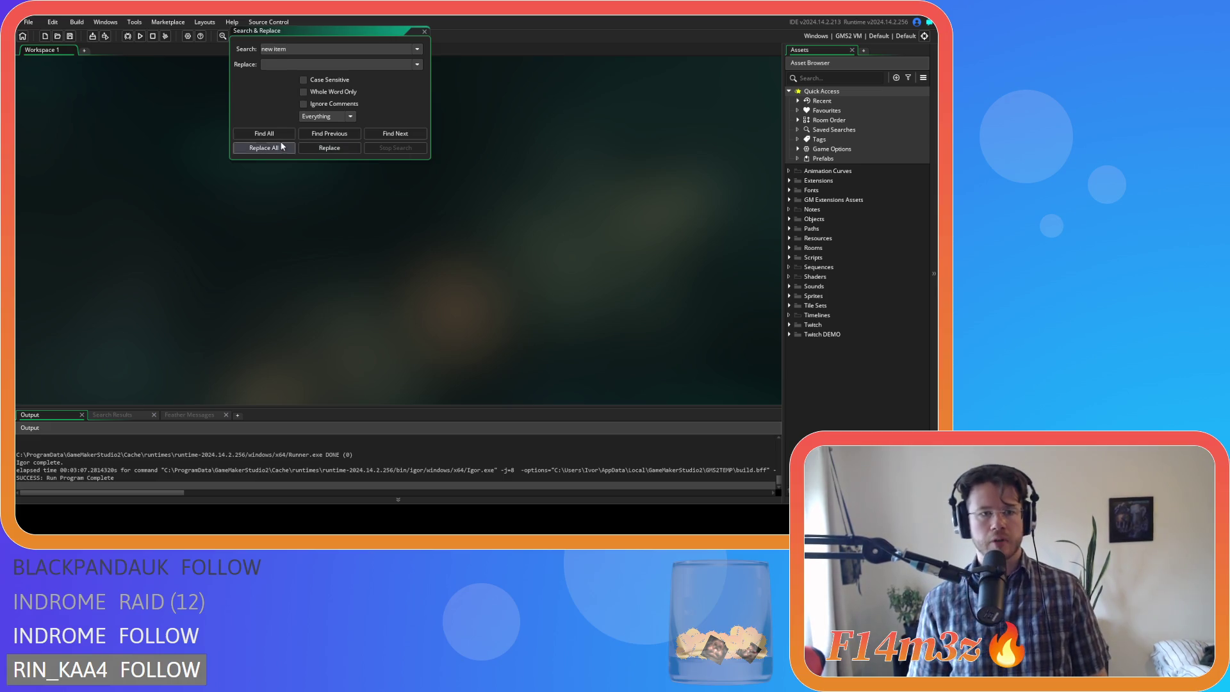
left_click(264, 133)
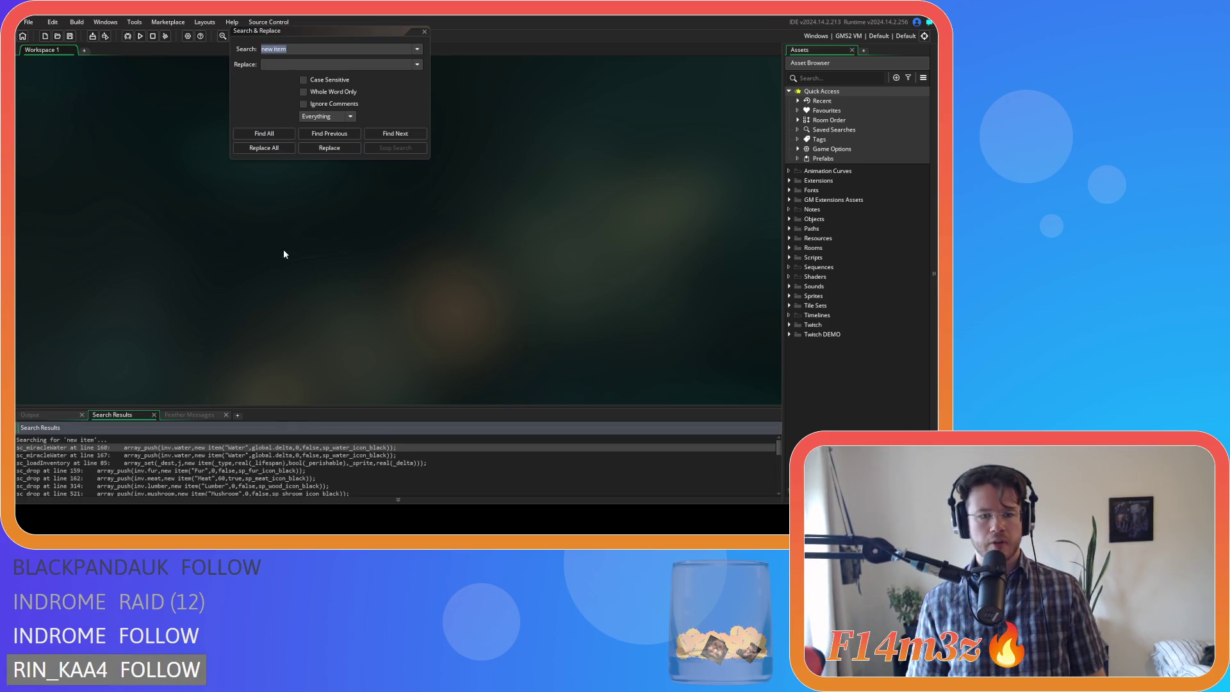
double_click(275, 447)
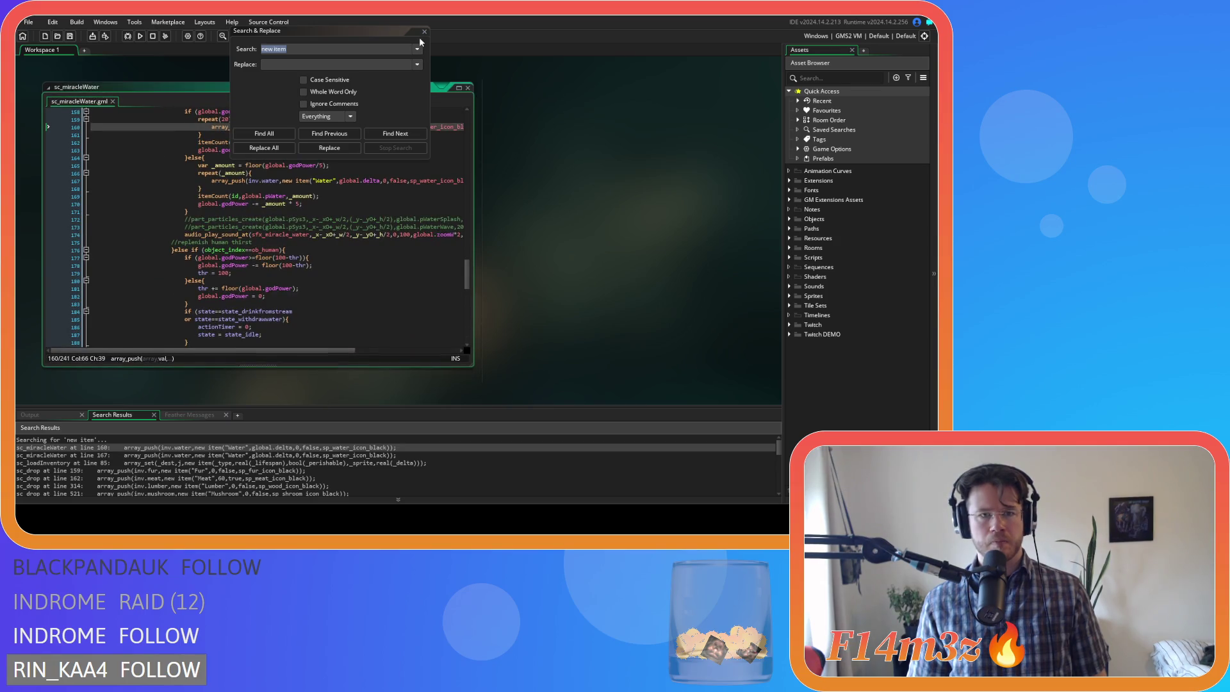
key("Escape")
left_click_drag(356, 350, 411, 352)
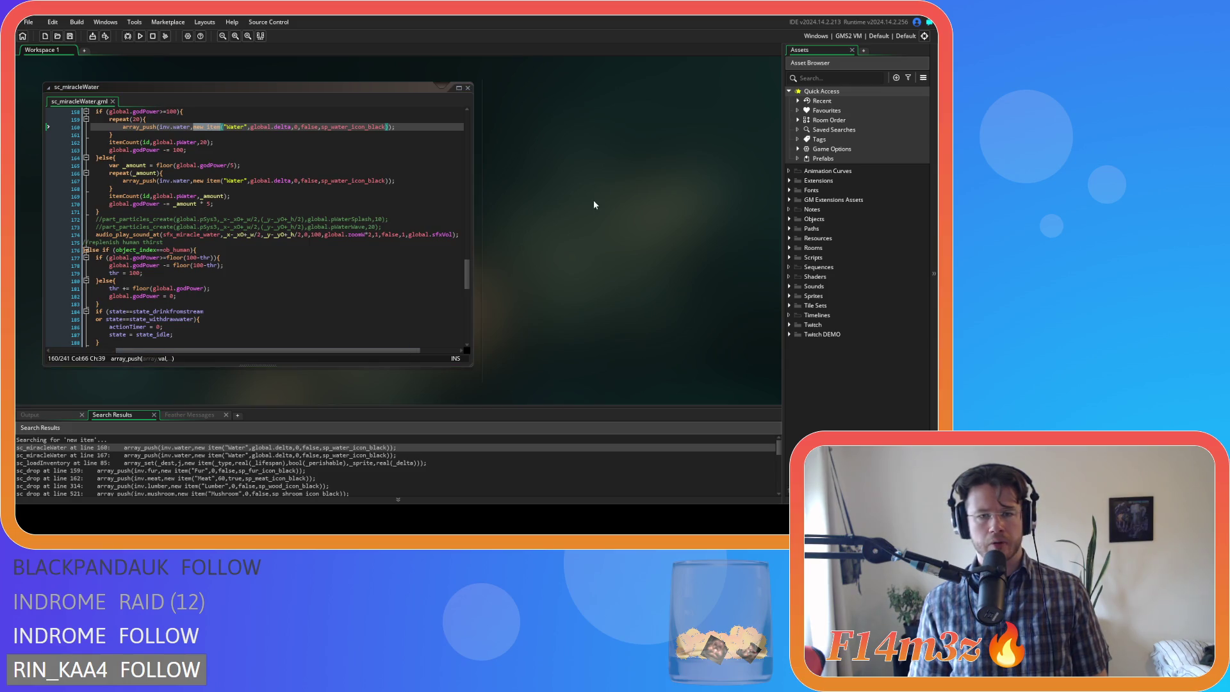
- Find every itemCount usage across the project, then expand the Objects asset folder
left_click(670, 236)
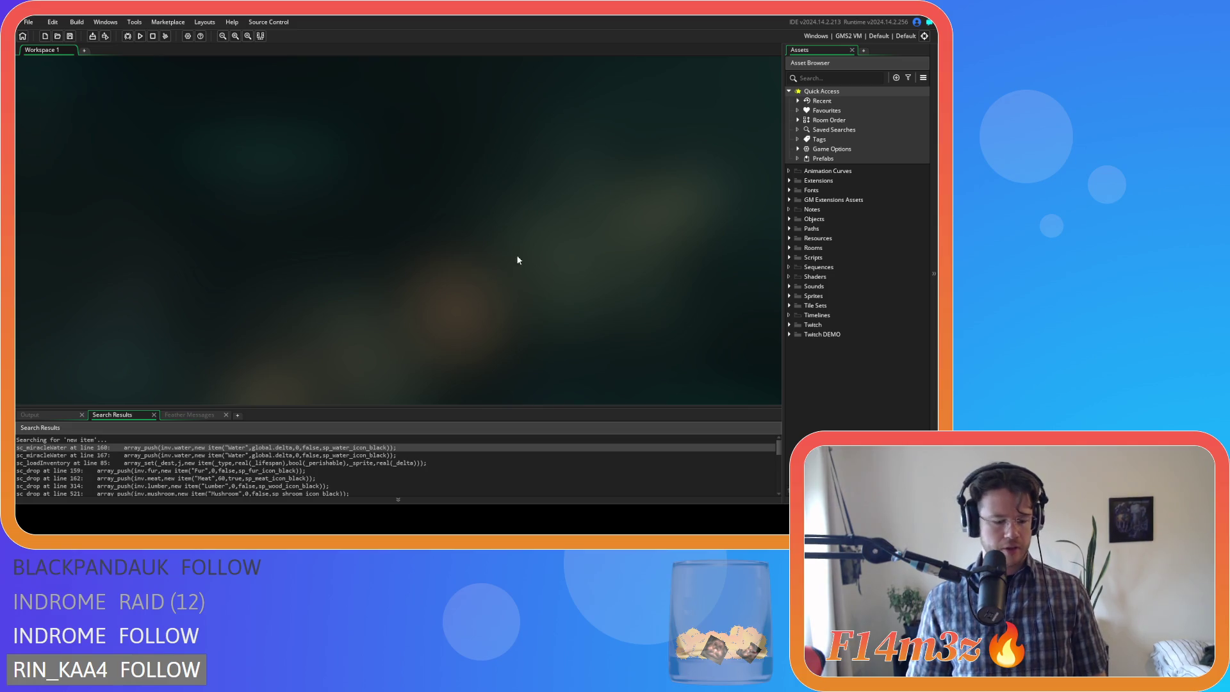
key("ctrl+shift+f")
type("itemCount")
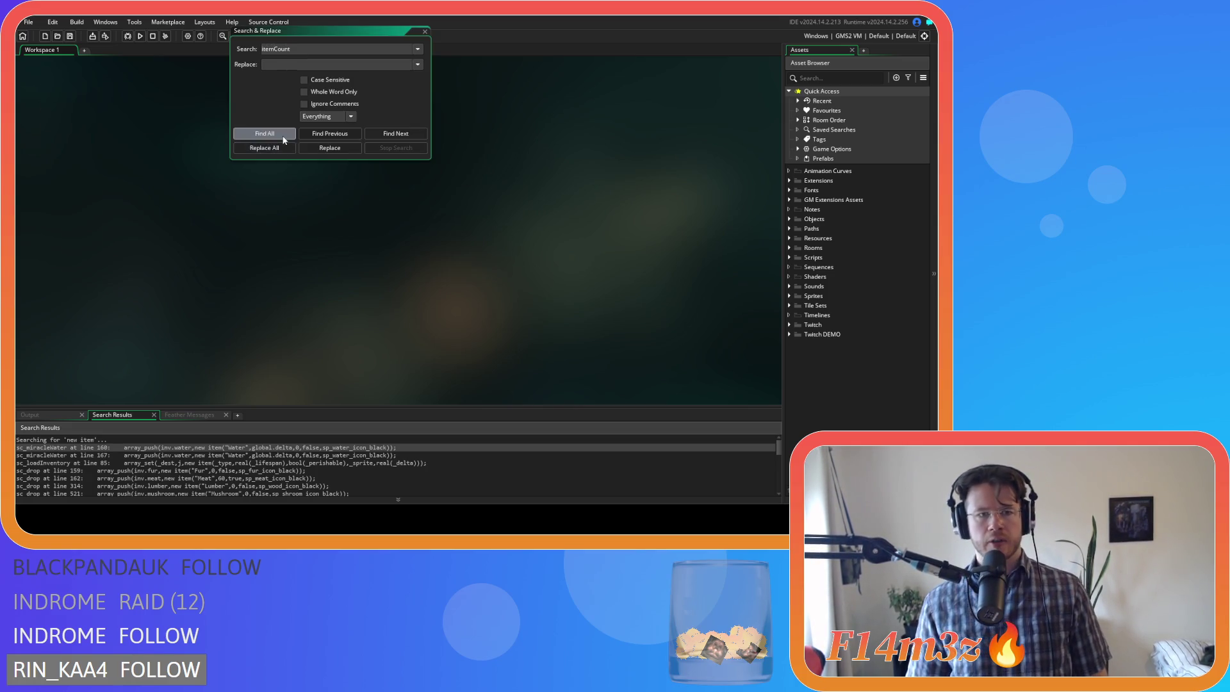
left_click(283, 140)
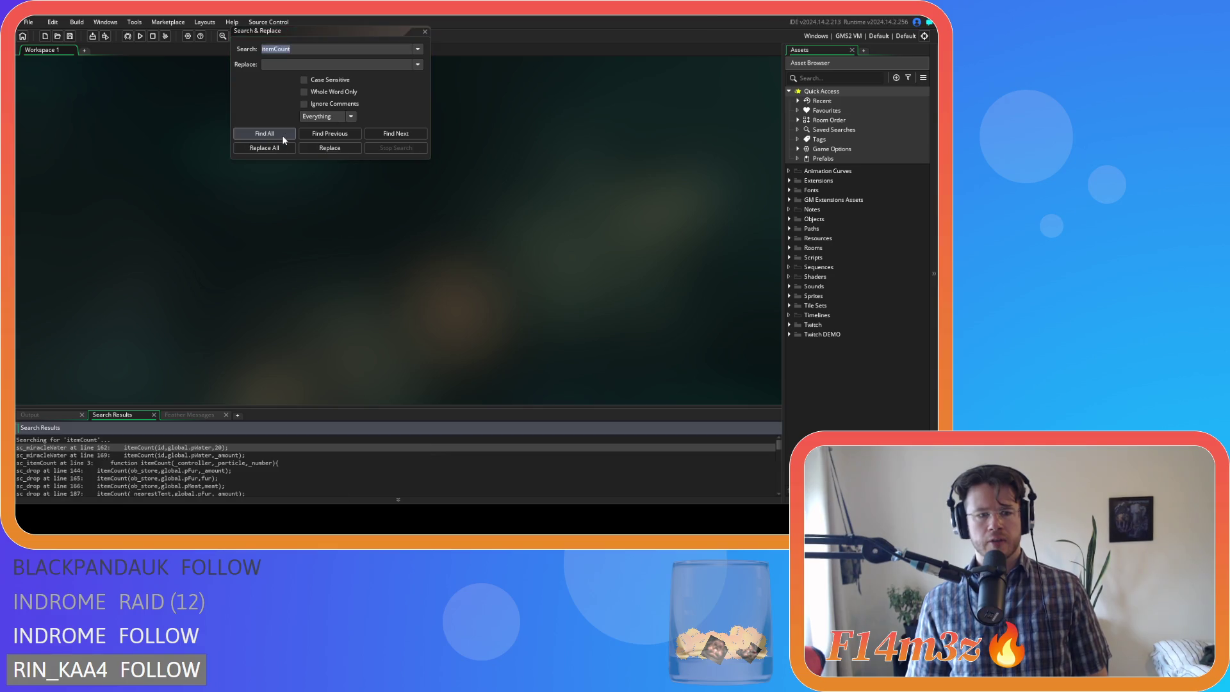
left_click(426, 31)
left_click(787, 219)
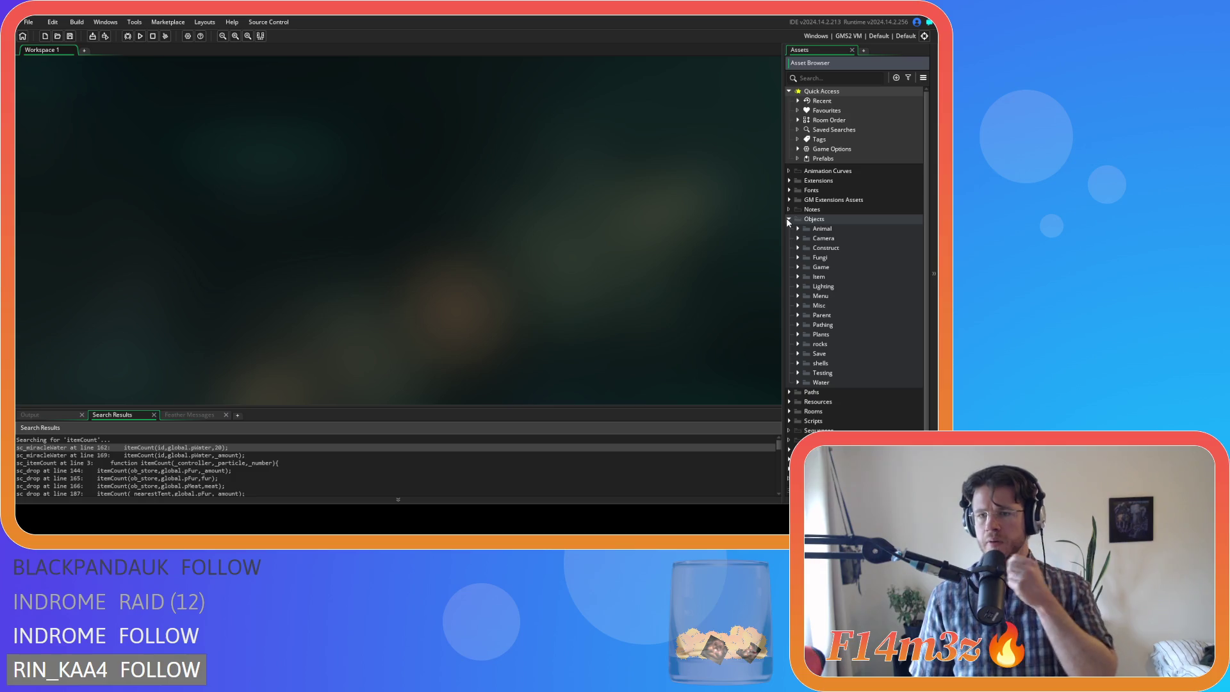
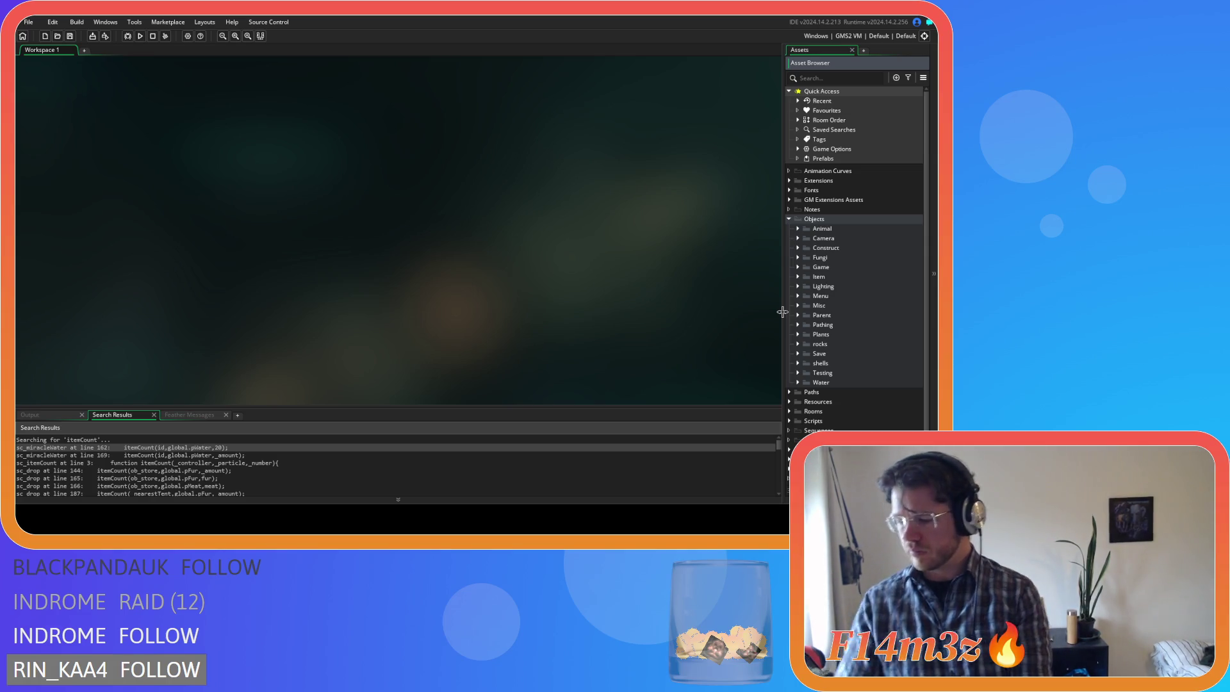
- Open ob_particles' Create event, scroll to the wood icon particle and select 'white' in its sprite
left_click(798, 267)
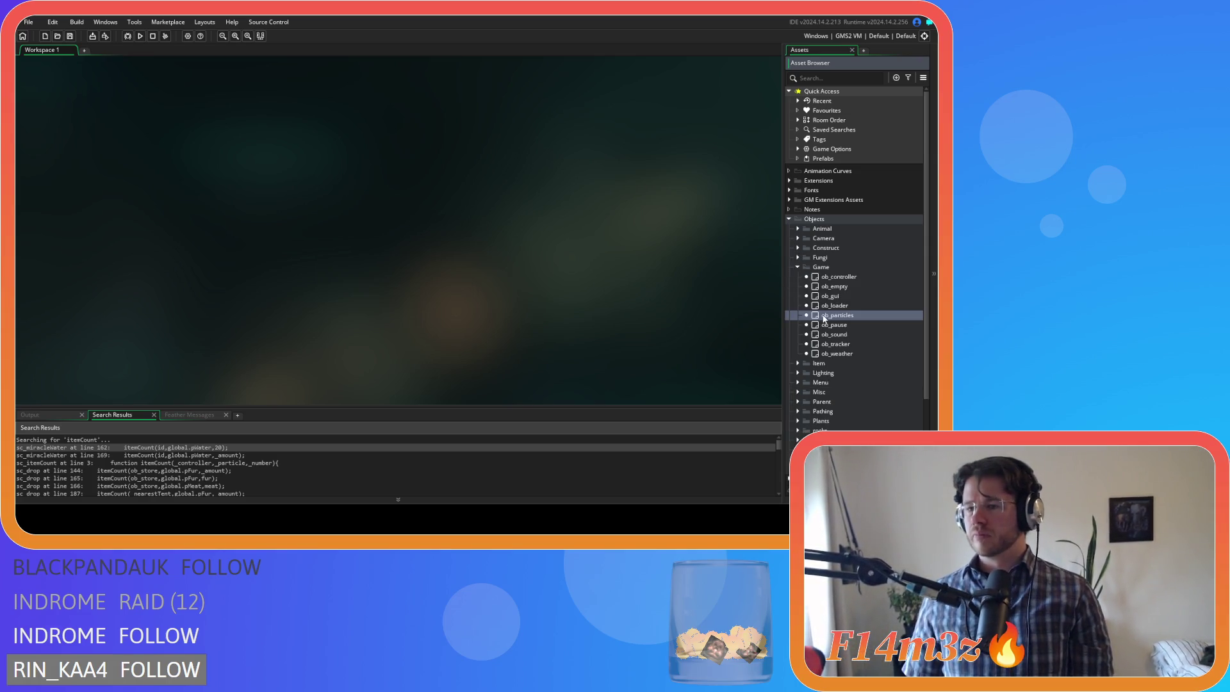
double_click(825, 315)
scroll(526, 260, "down", 1)
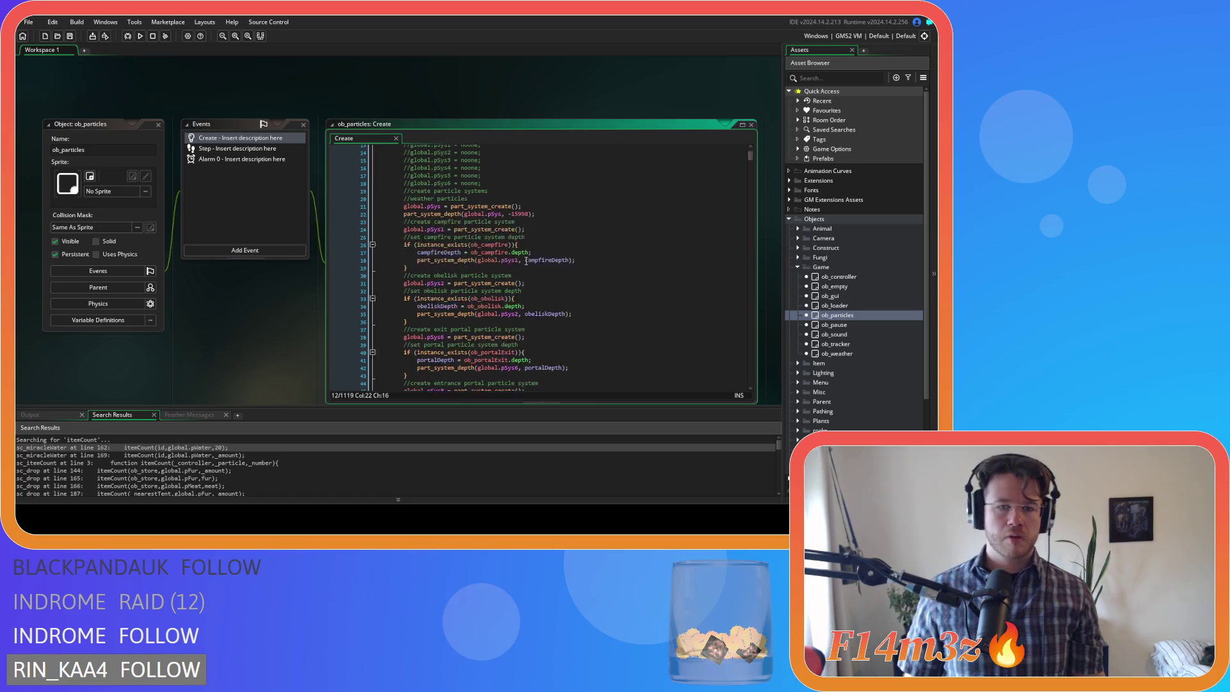
scroll(526, 260, "down", 1)
left_click_drag(751, 156, 755, 275)
scroll(576, 254, "down", 15)
scroll(577, 254, "up", 5)
scroll(576, 254, "down", 18)
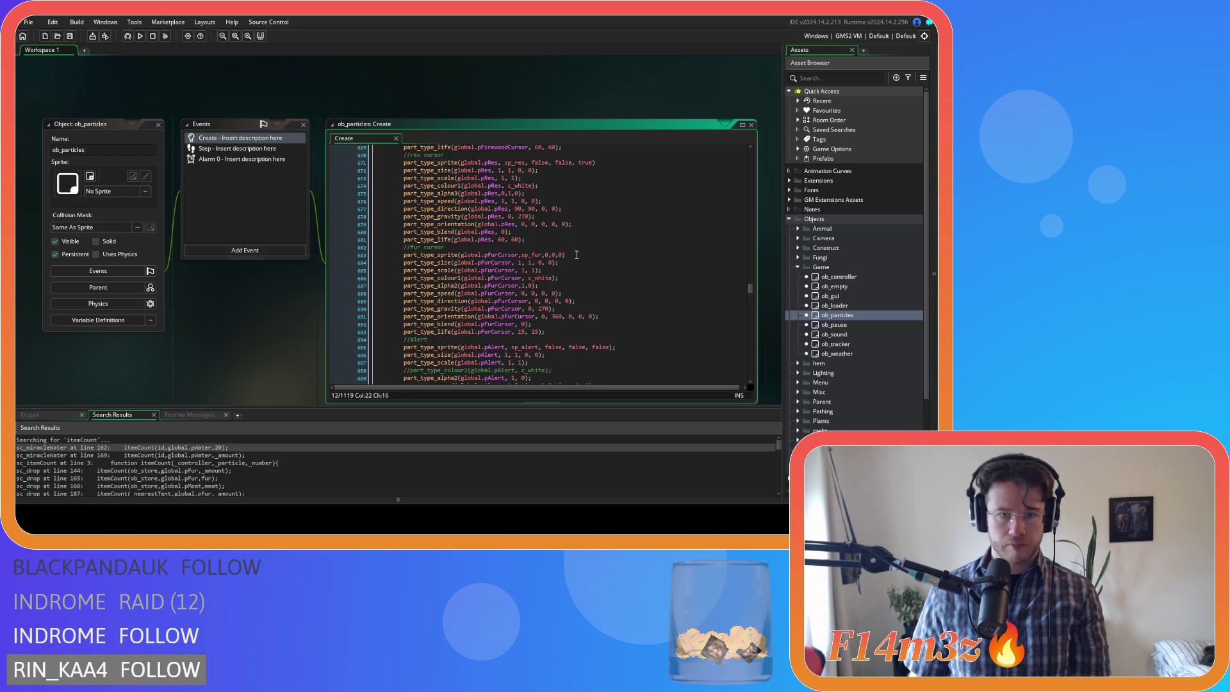
scroll(577, 254, "down", 14)
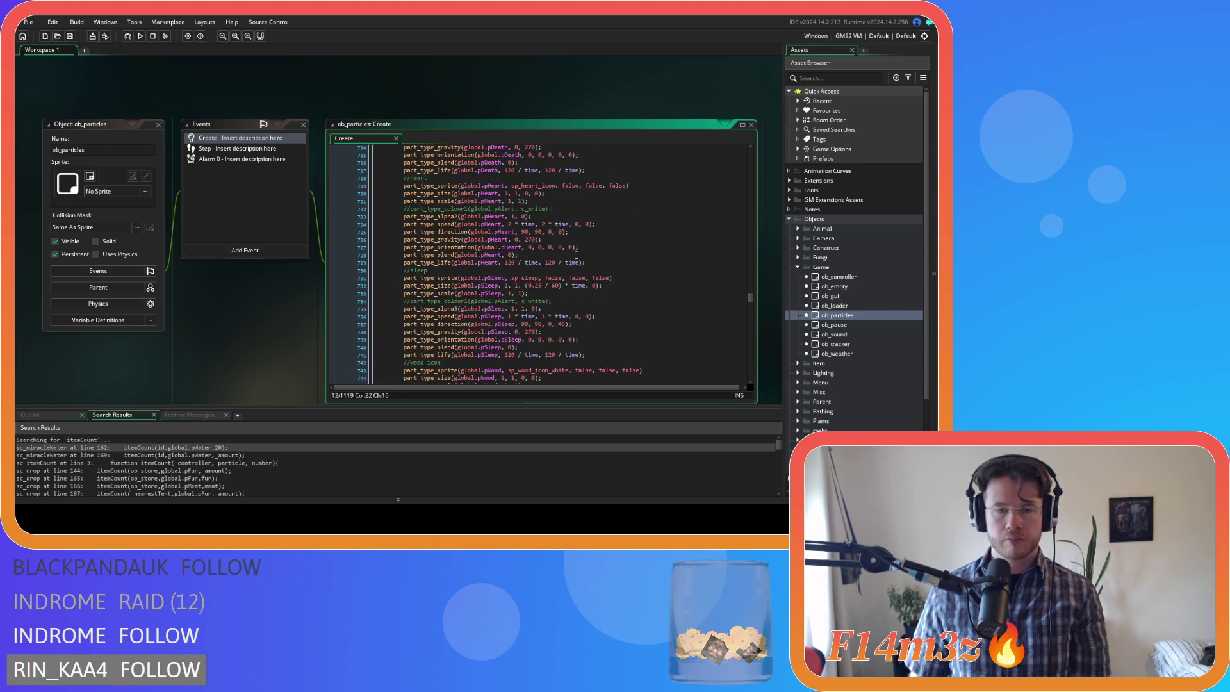
scroll(576, 254, "up", 4)
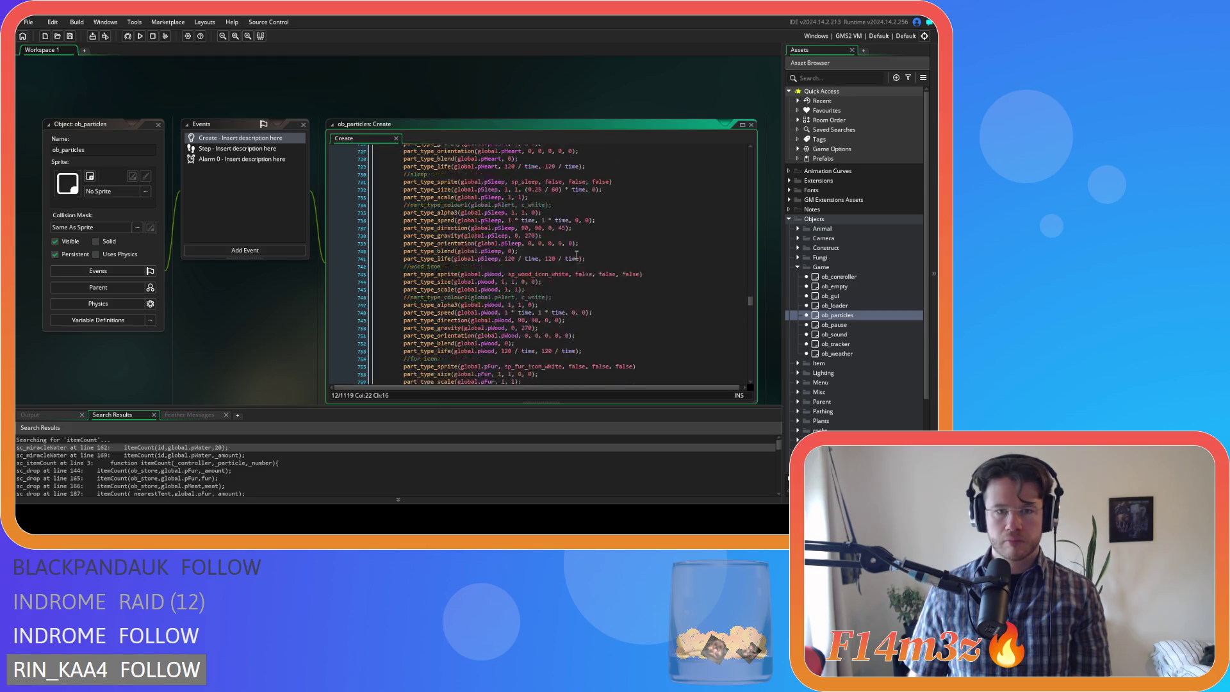
scroll(576, 254, "down", 3)
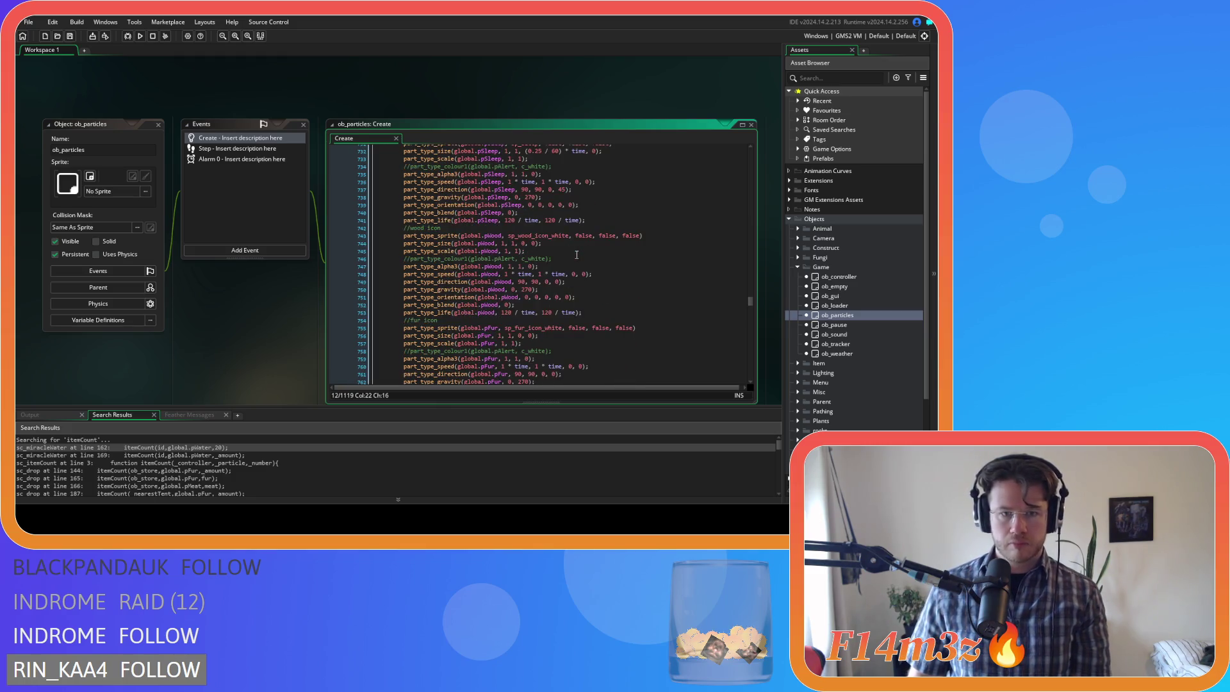
left_click(557, 235)
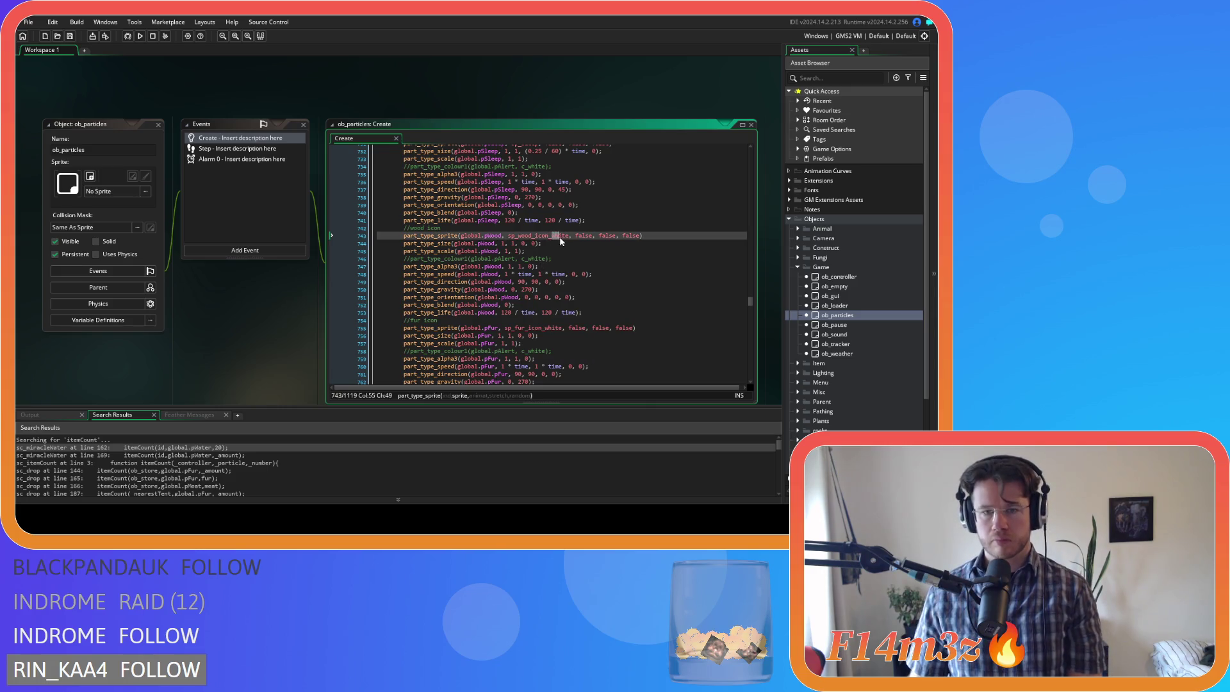
- Change the wood icon sprite to sp_wood_icon_black and start a find for 'white'
type("black")
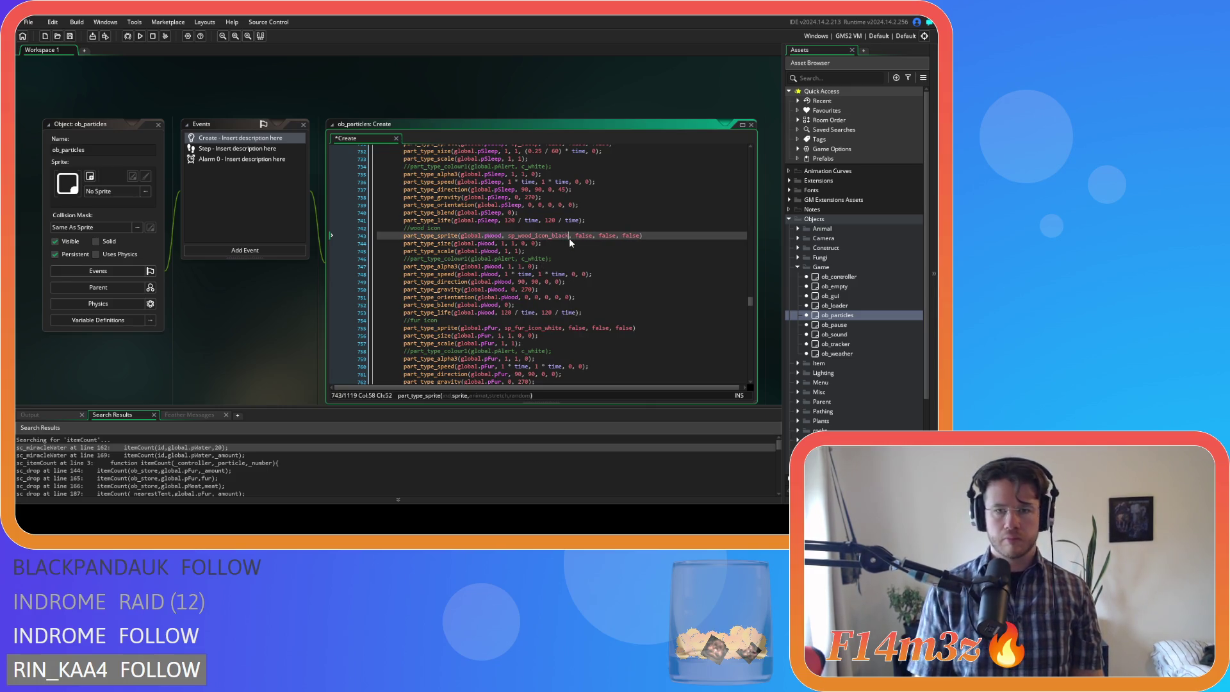
key("shift+Left")
key("shift+Left")
key("shift+Left")
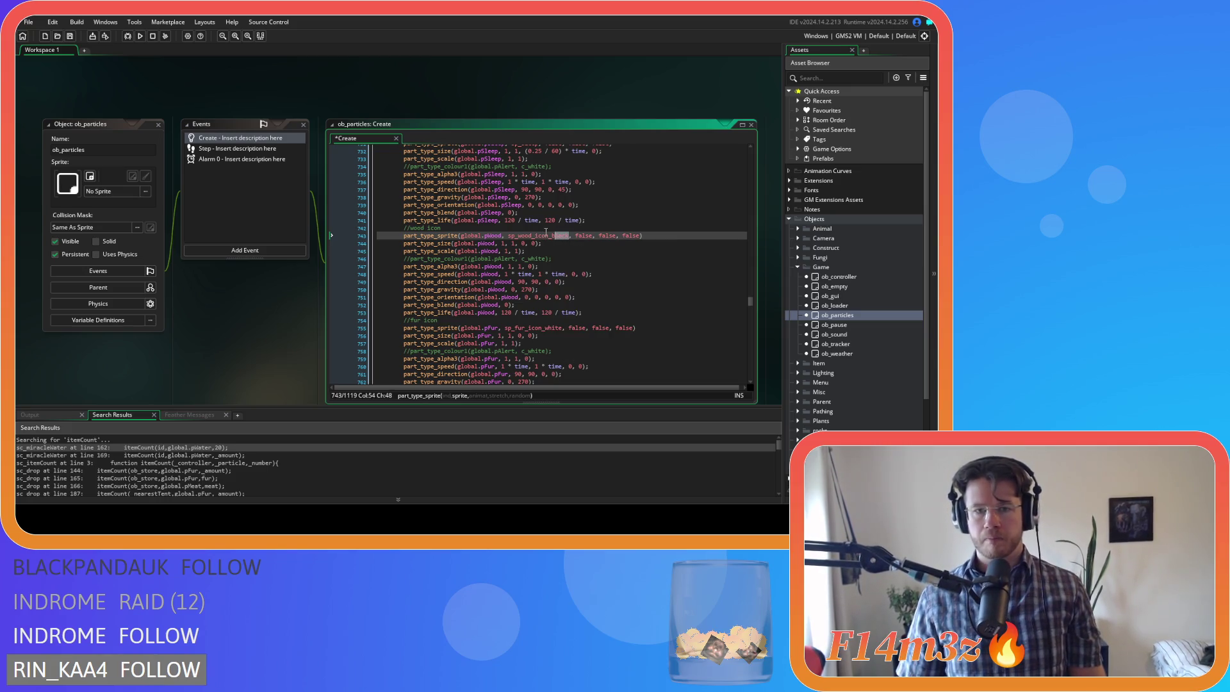
left_click(543, 328)
left_click_drag(558, 332, 562, 331)
key("ctrl+f")
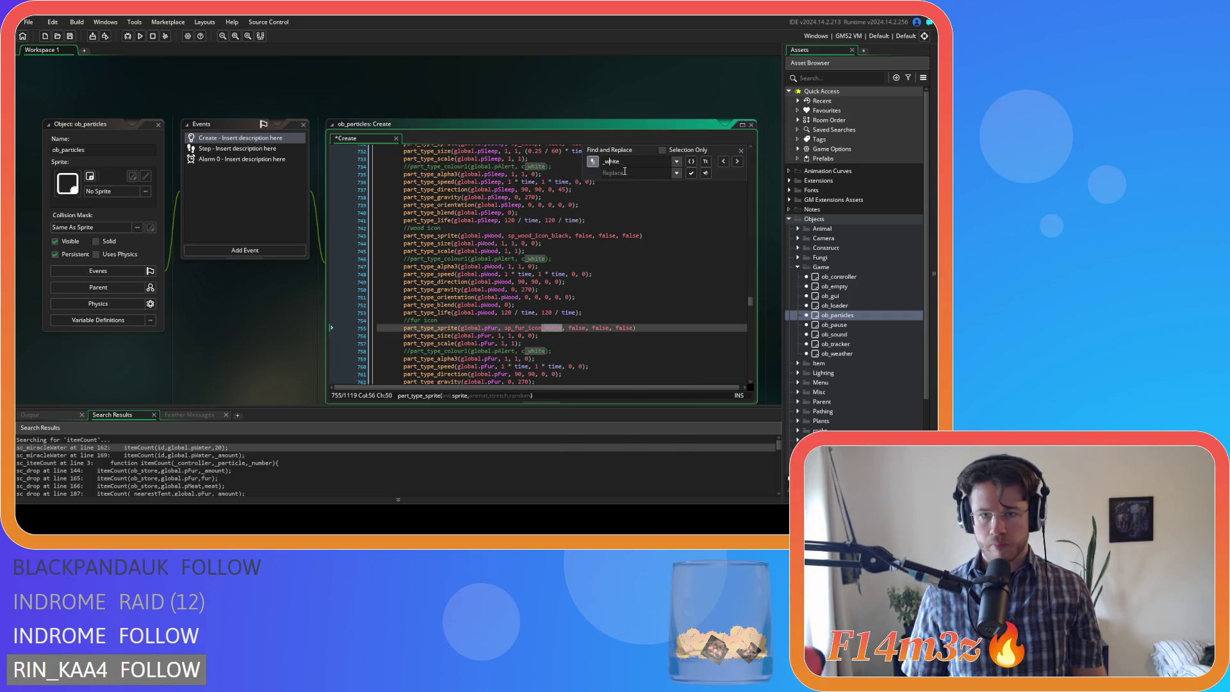
- Replace _white with _black for the fur, firewood, meat and berry icon sprites, skipping comments
key("BackSpace")
key("BackSpace")
key("BackSpace")
type("_black")
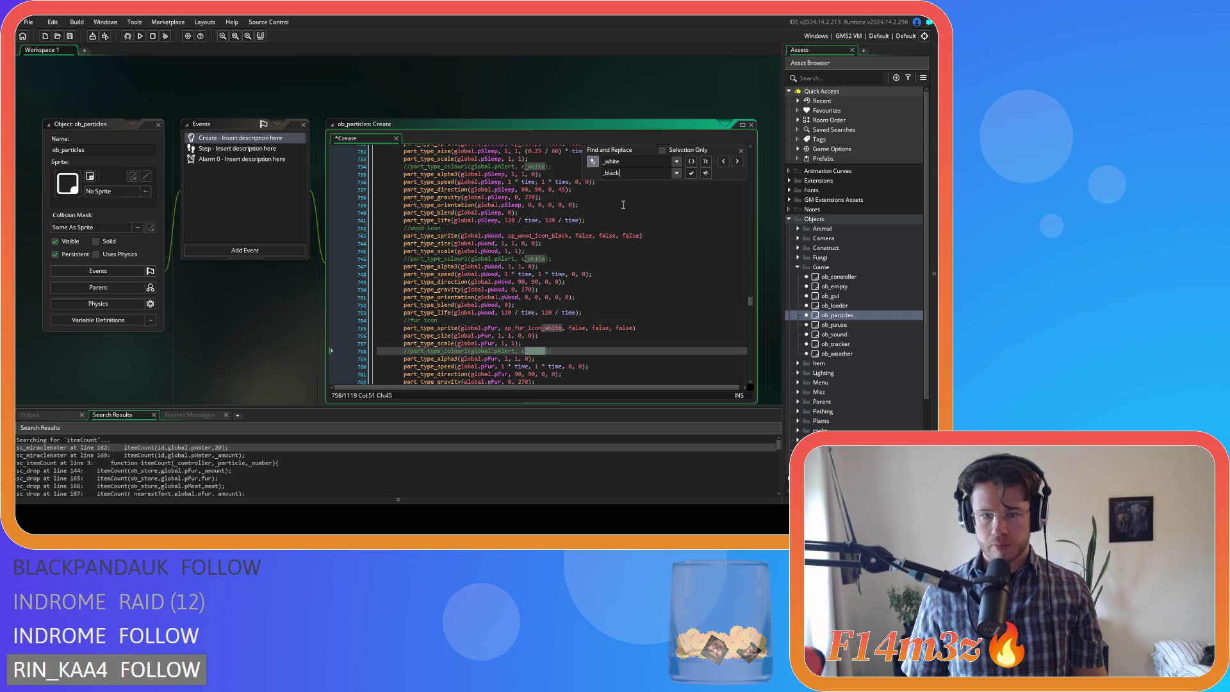
left_click(723, 162)
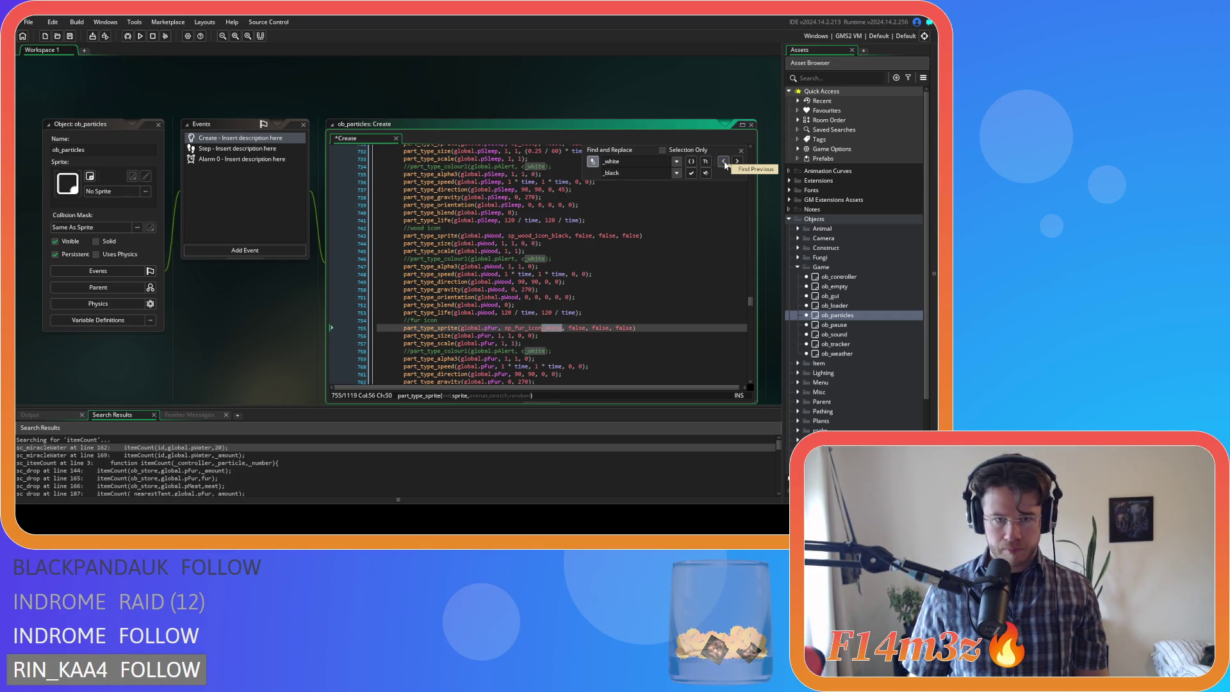
left_click(690, 174)
left_click(736, 163)
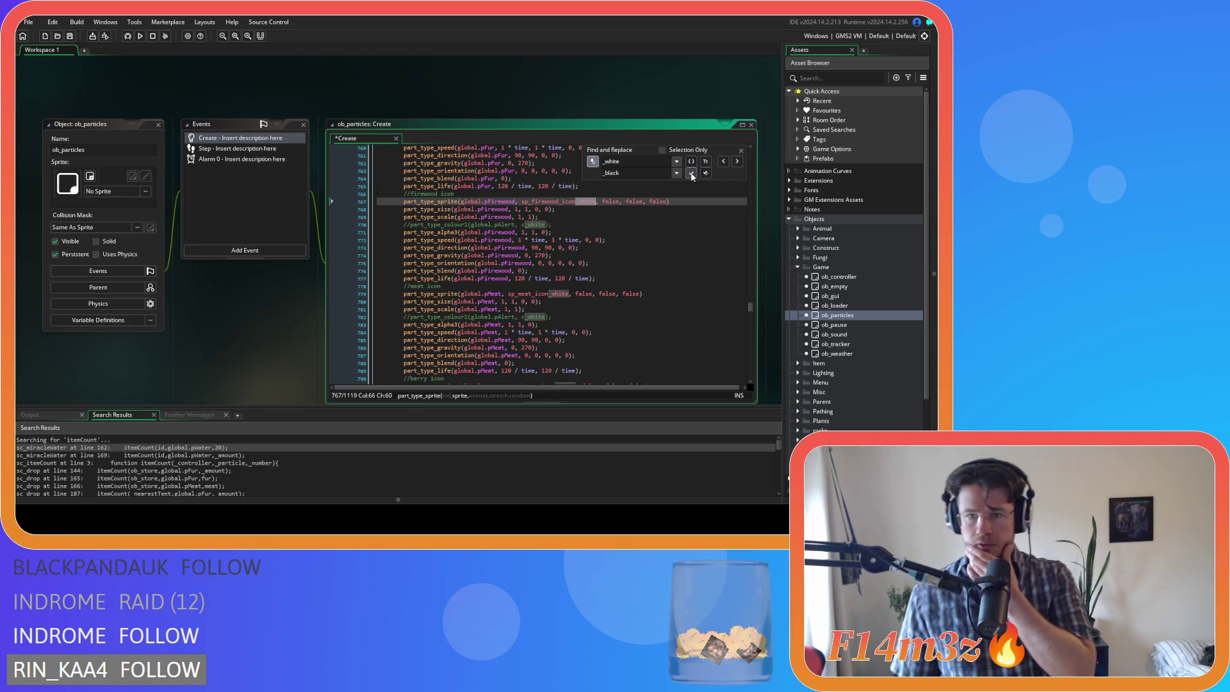
left_click(691, 174)
left_click(737, 162)
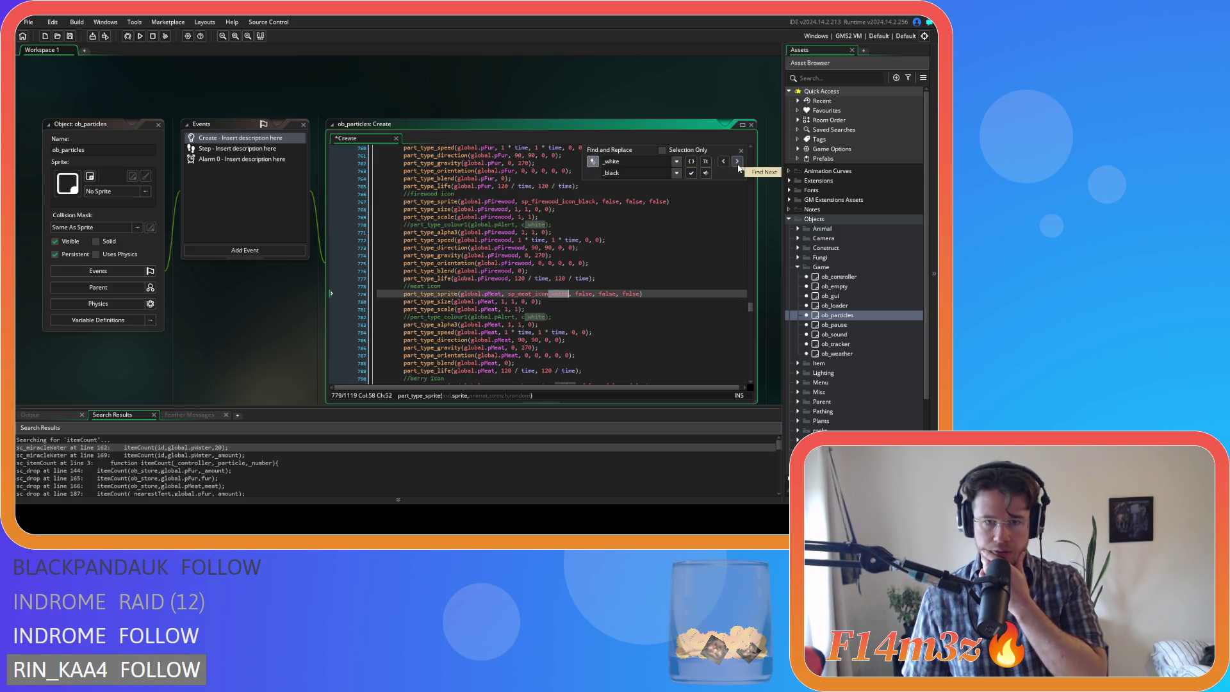
left_click(691, 173)
left_click(738, 161)
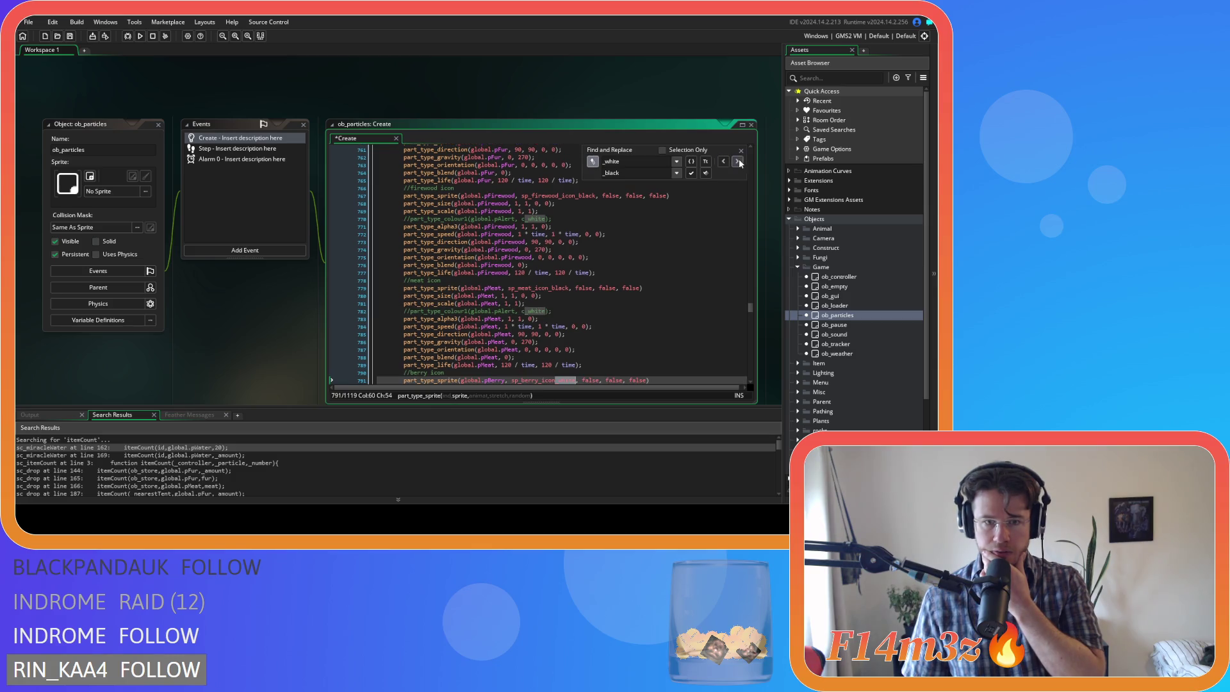
left_click(690, 173)
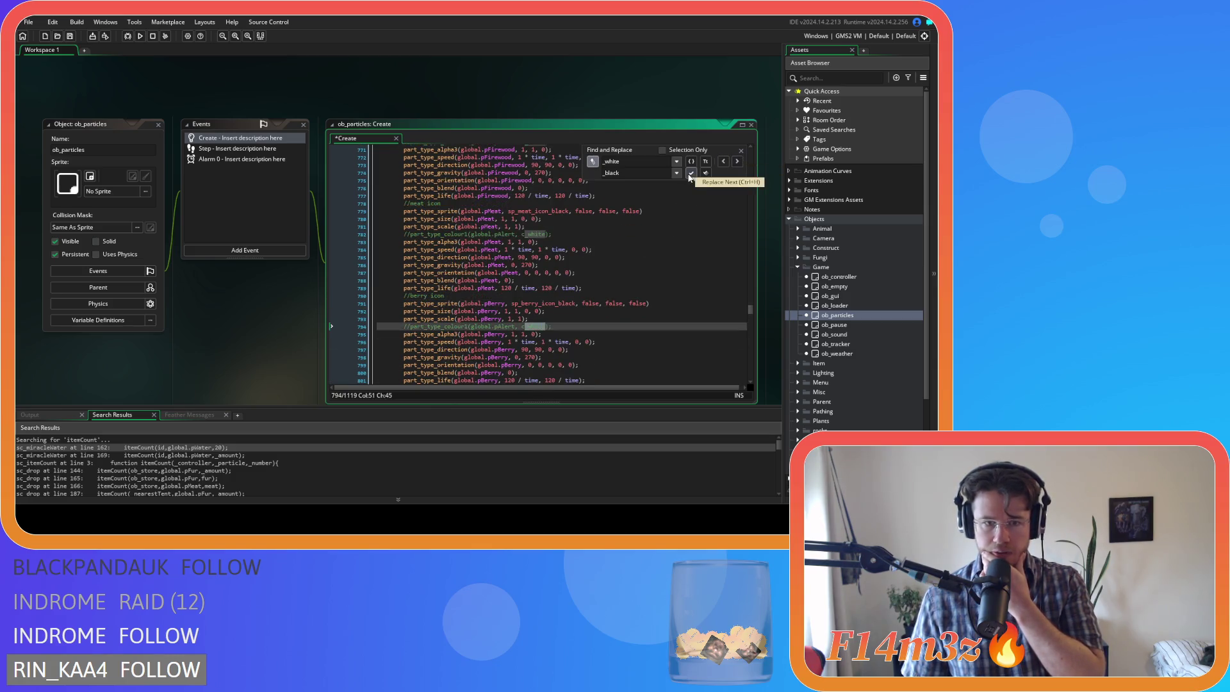
- Switch the fish, water and shroom icon sprites to _black, then close find-and-replace
left_click(738, 160)
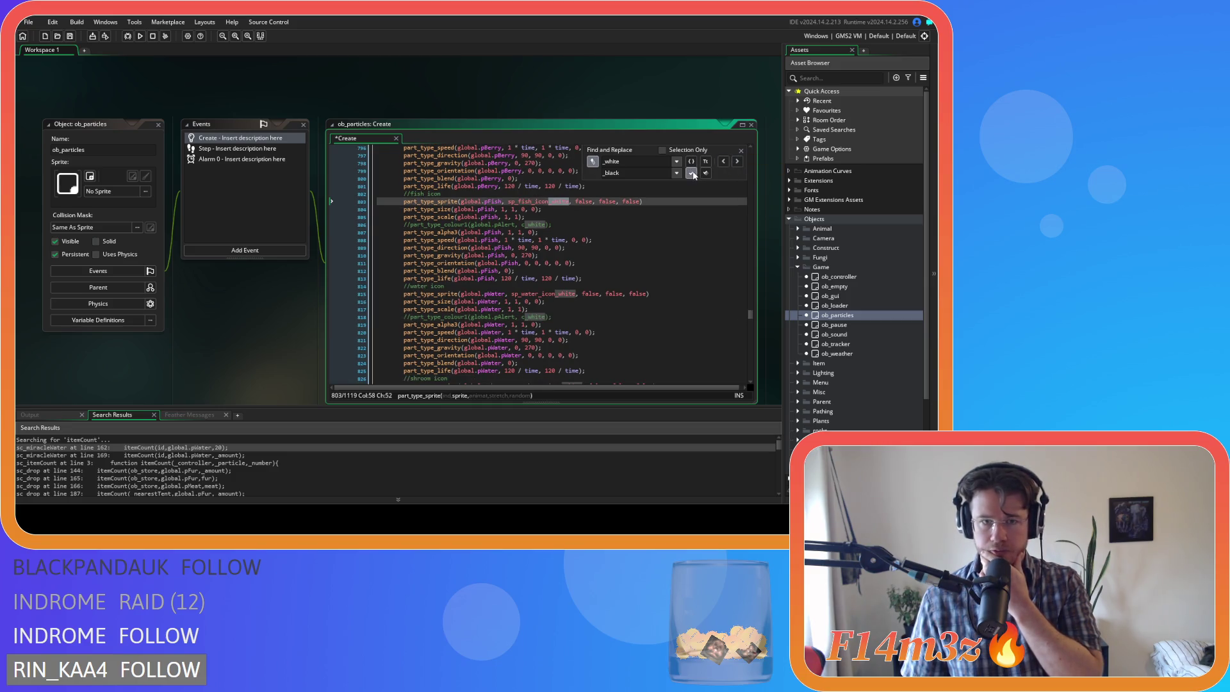
left_click(691, 174)
left_click(737, 161)
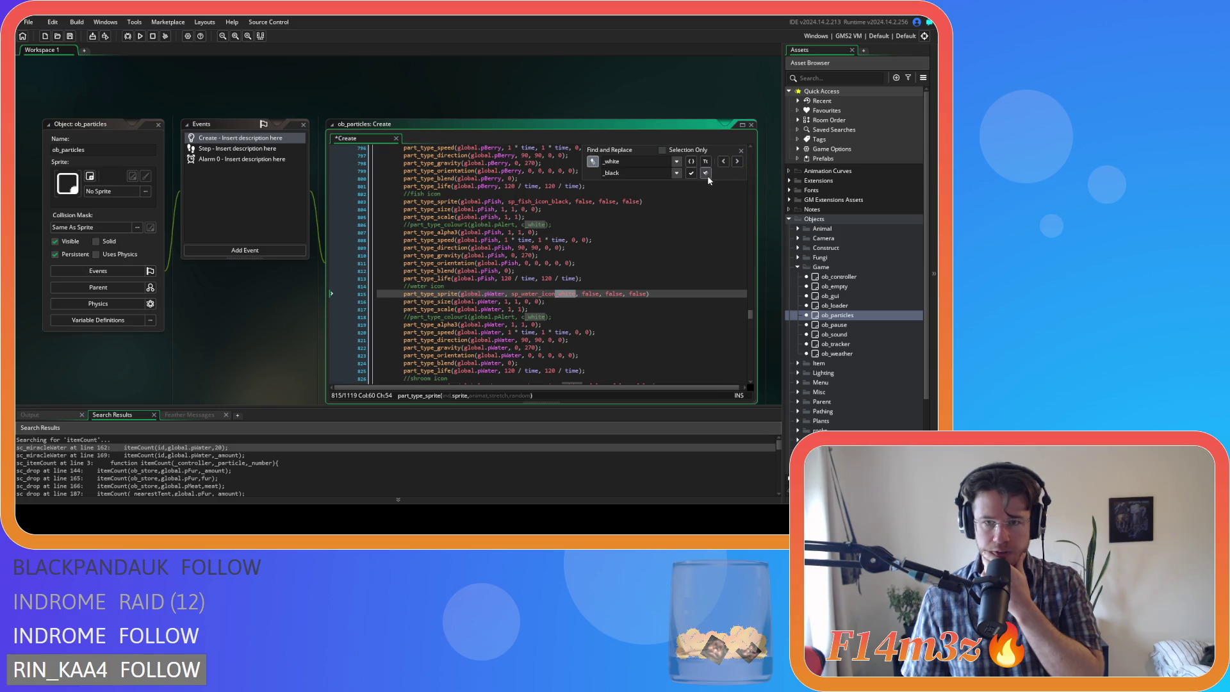
left_click(691, 173)
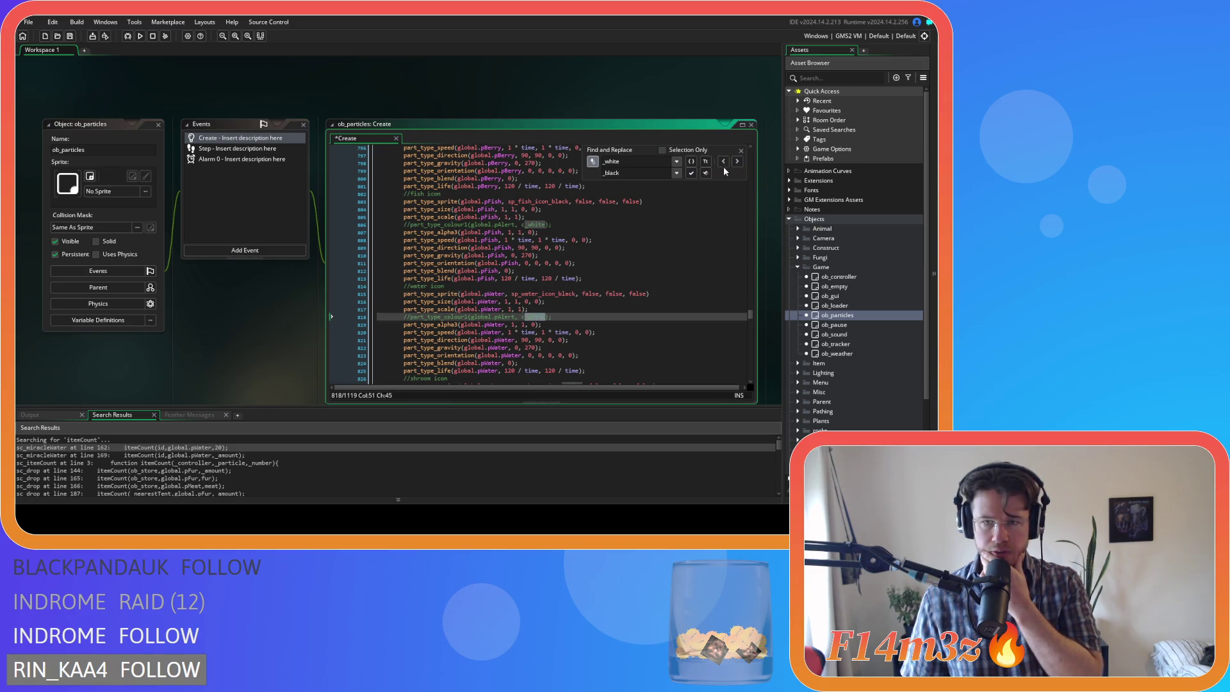
key("F3")
left_click(689, 174)
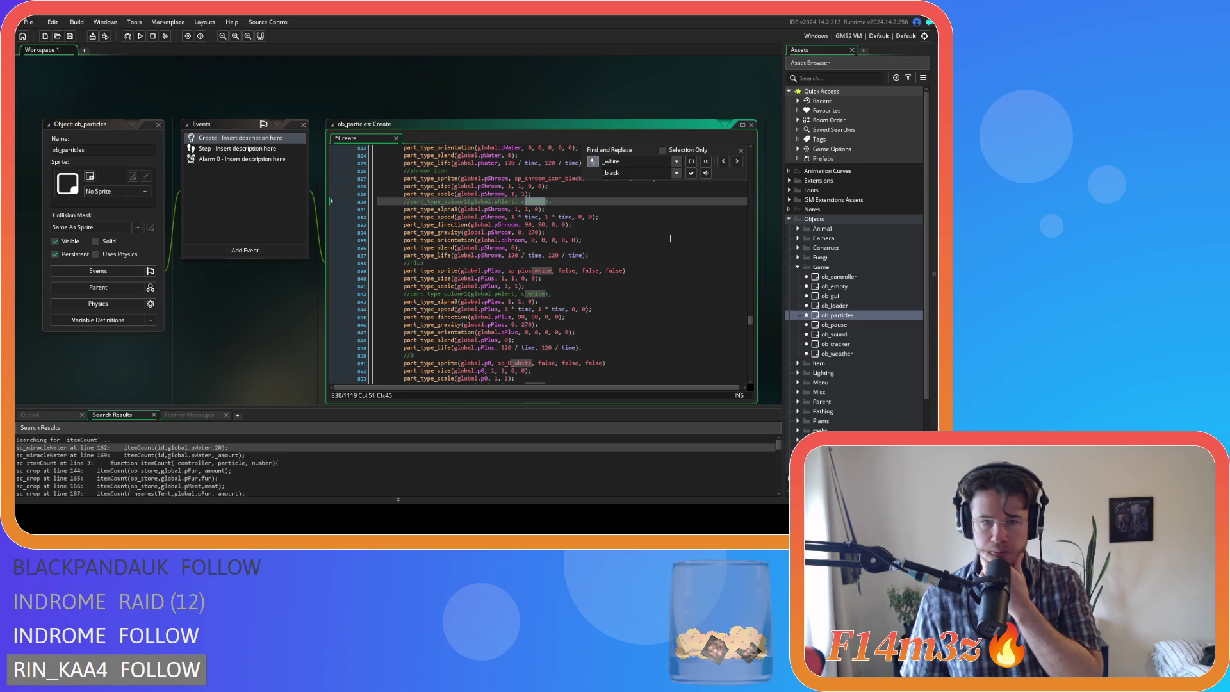
left_click(647, 246)
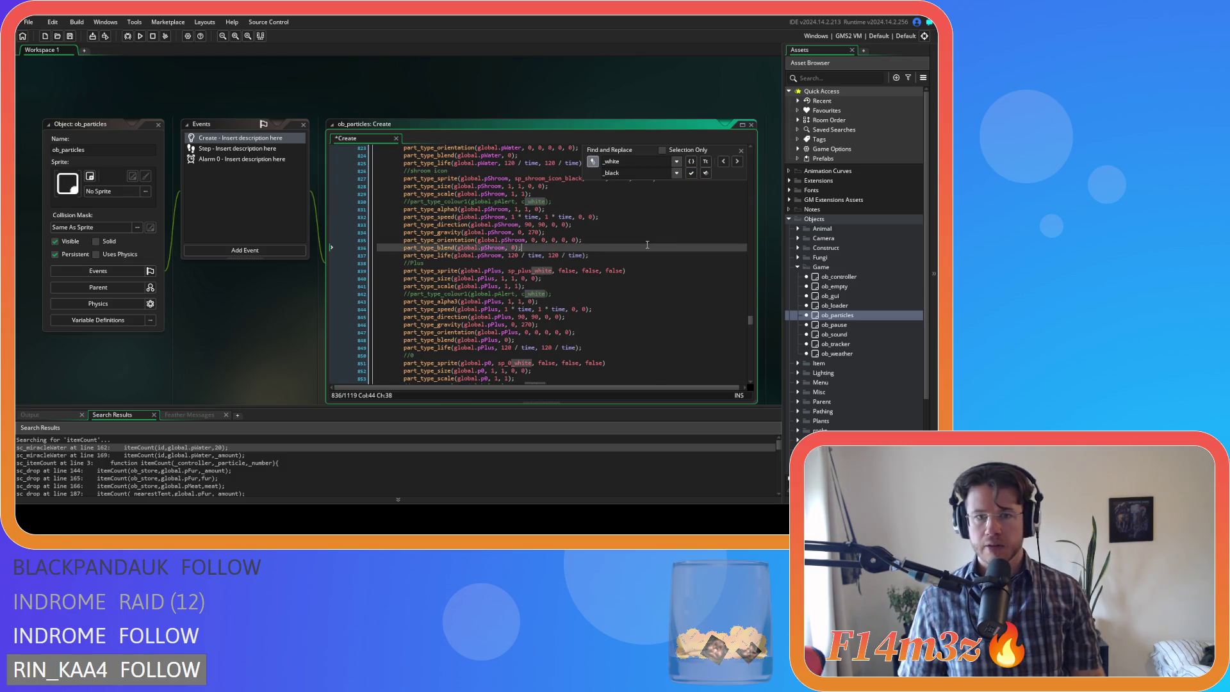
scroll(681, 220, "down", 2)
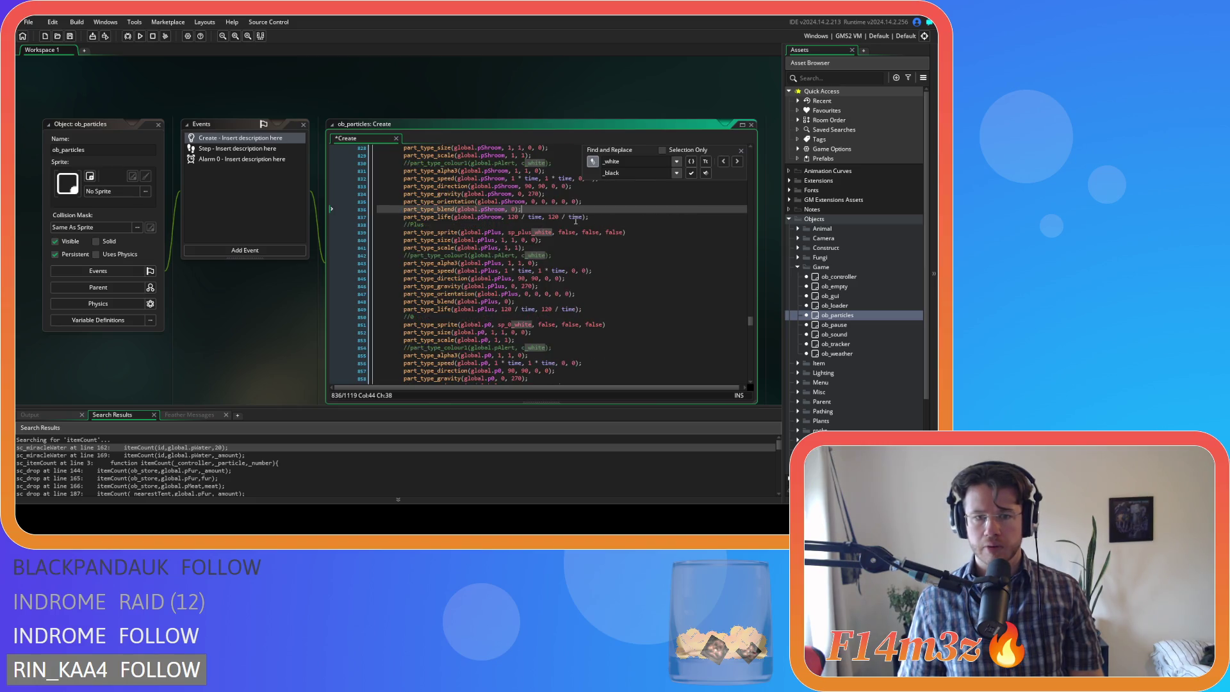
left_click(741, 152)
left_click(650, 222)
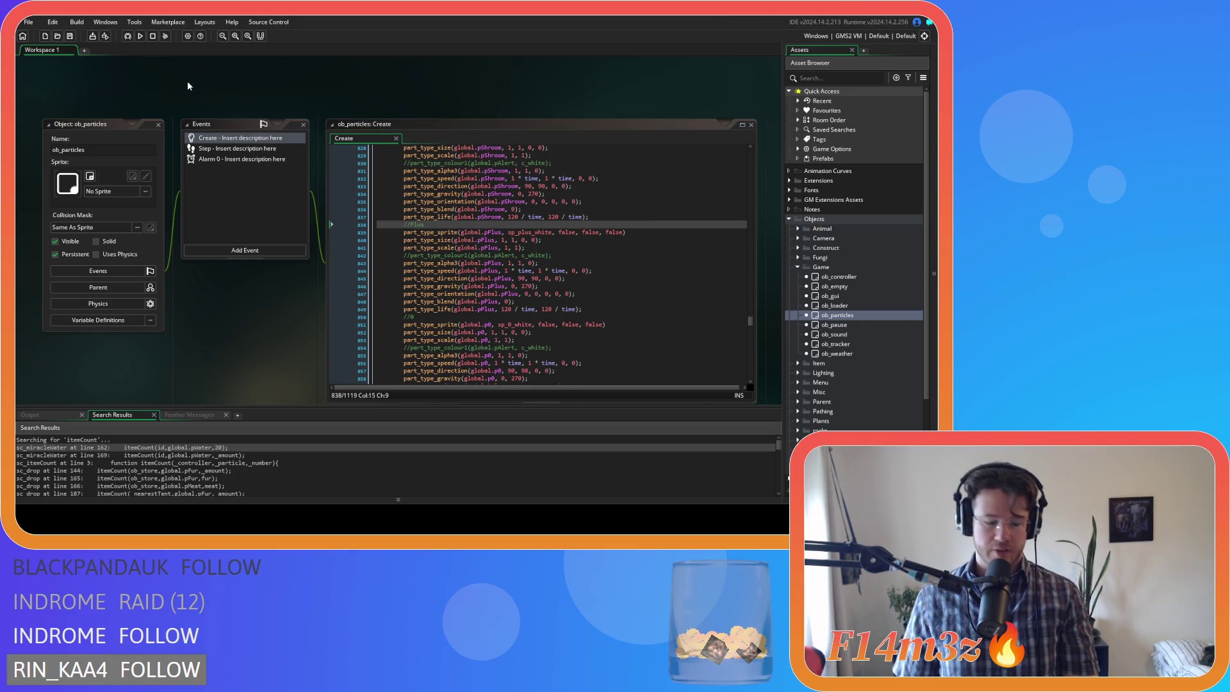
- Build and run the game with F5, then place a campfire build site on the map
key("F5")
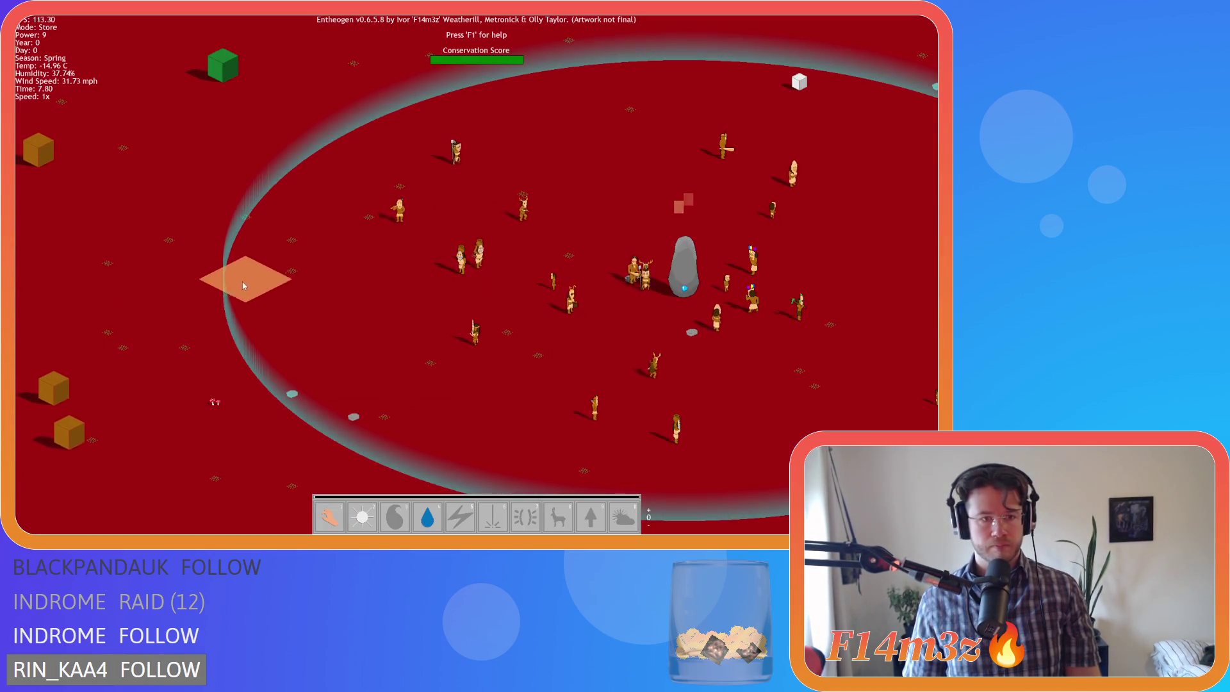
left_click(225, 282)
left_click(226, 282)
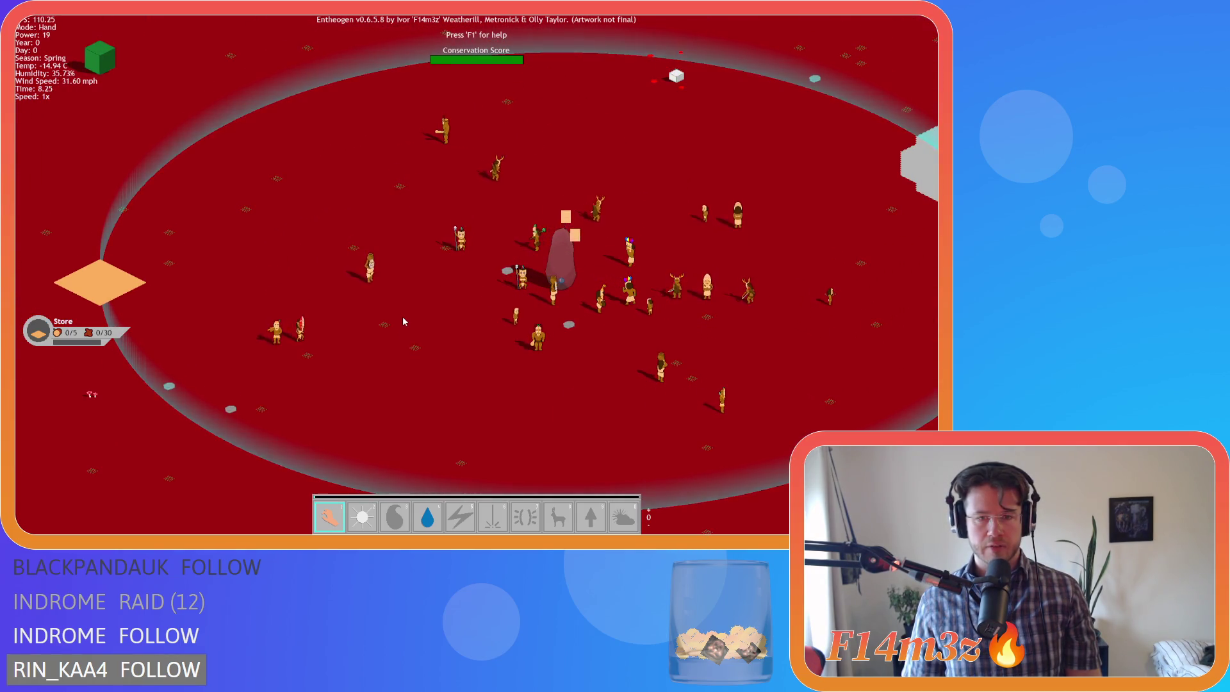
scroll(402, 316, "up", 3)
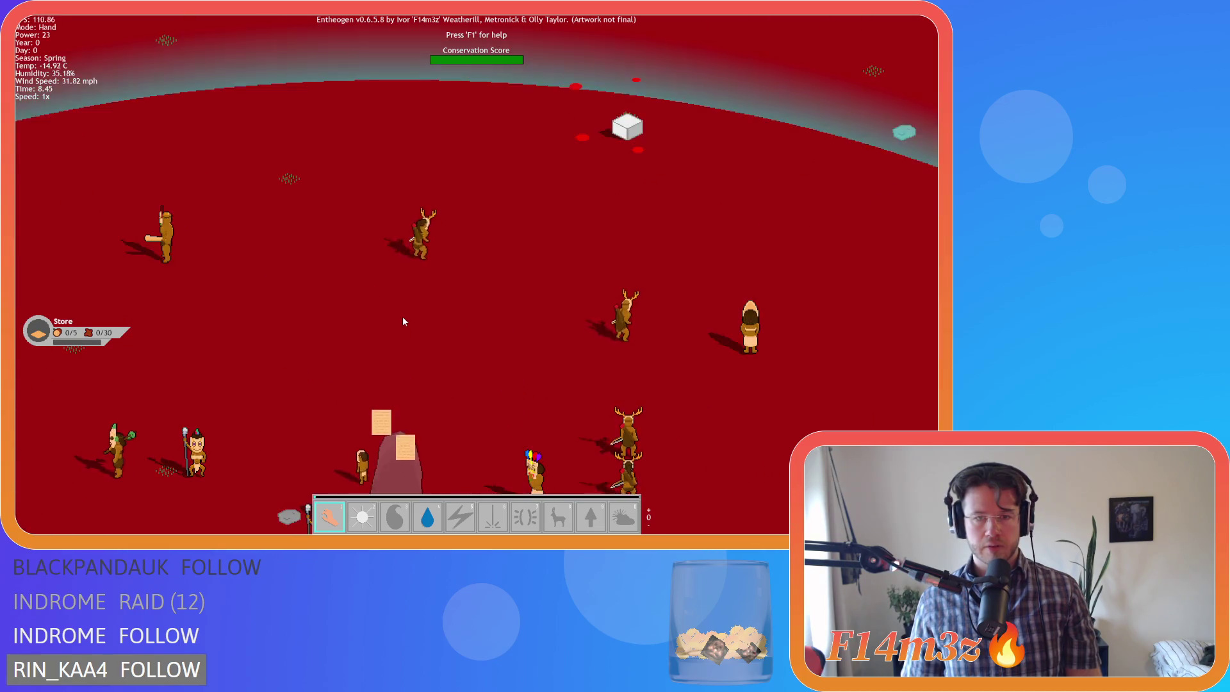
key("w")
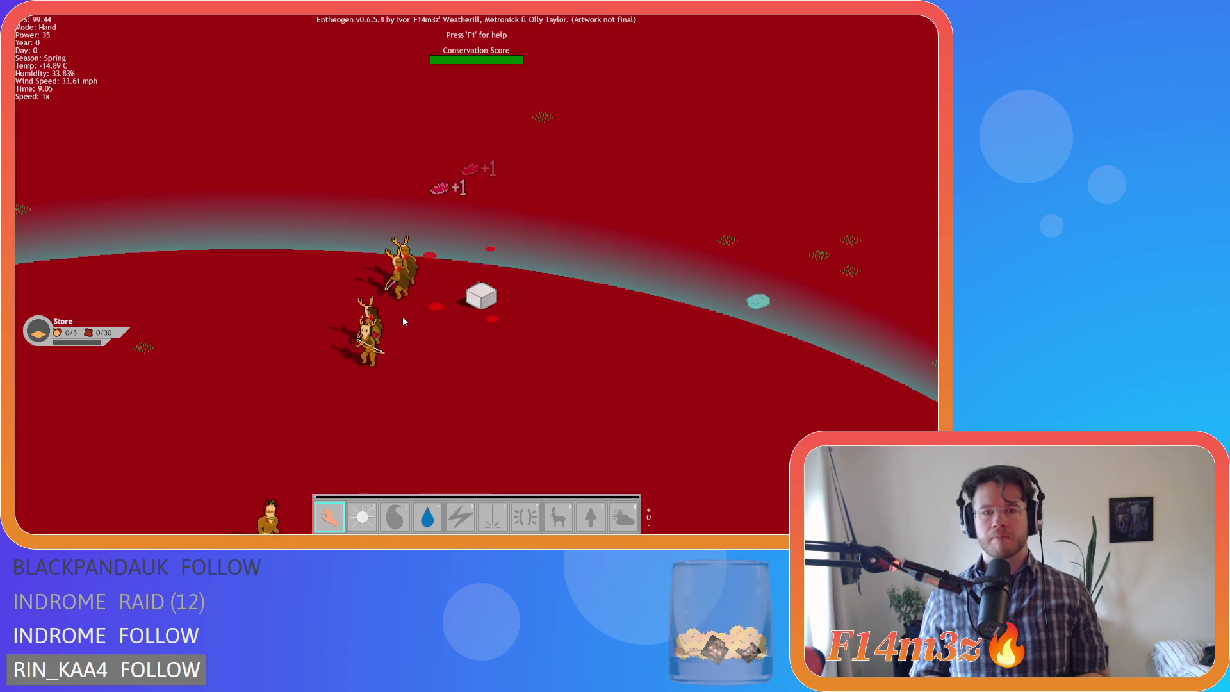
scroll(402, 317, "down", 5)
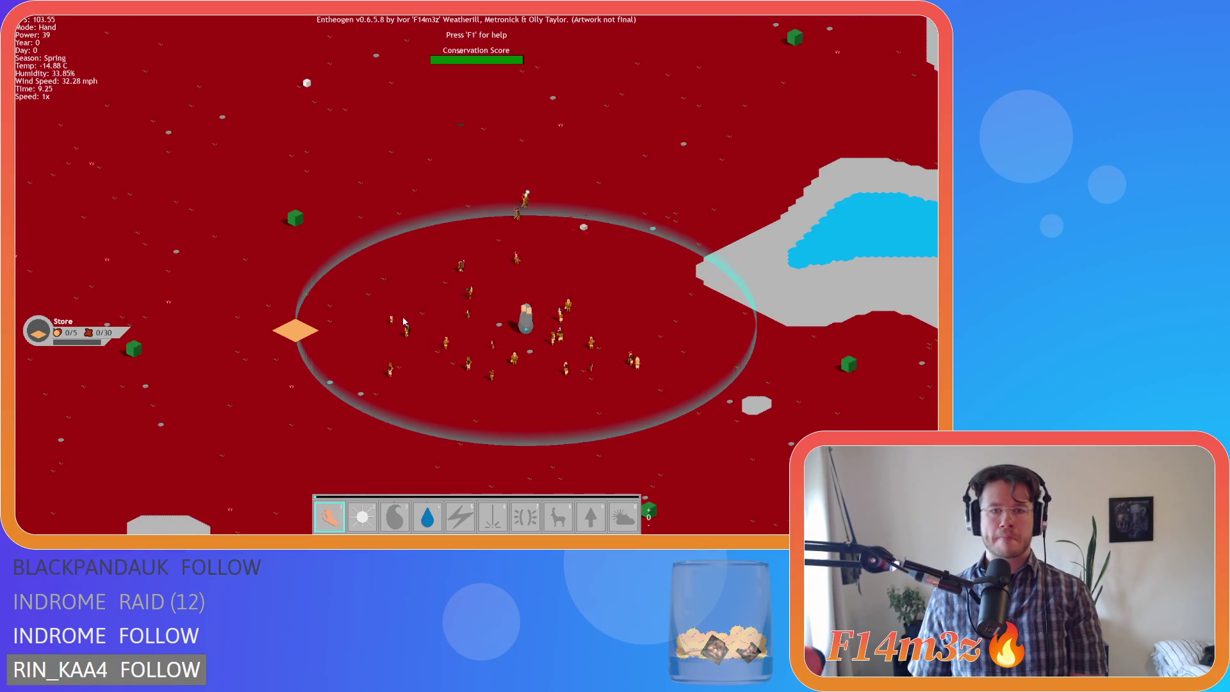
key("a")
key("w")
key("d")
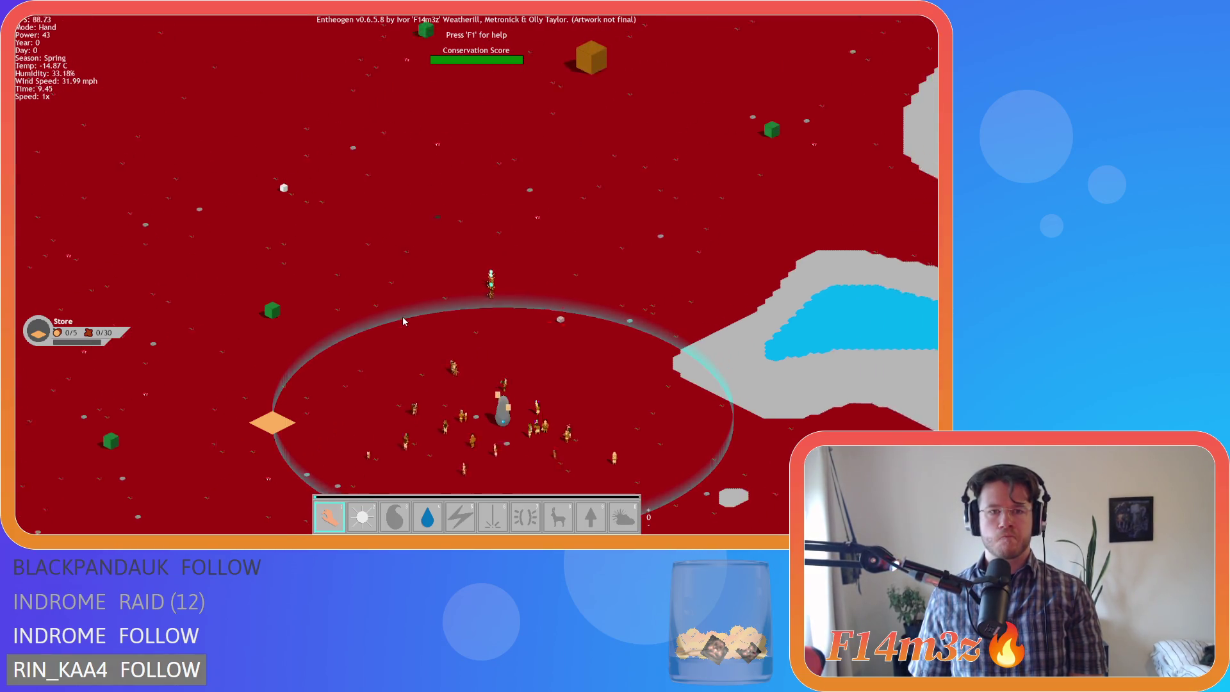
key("w")
key("d")
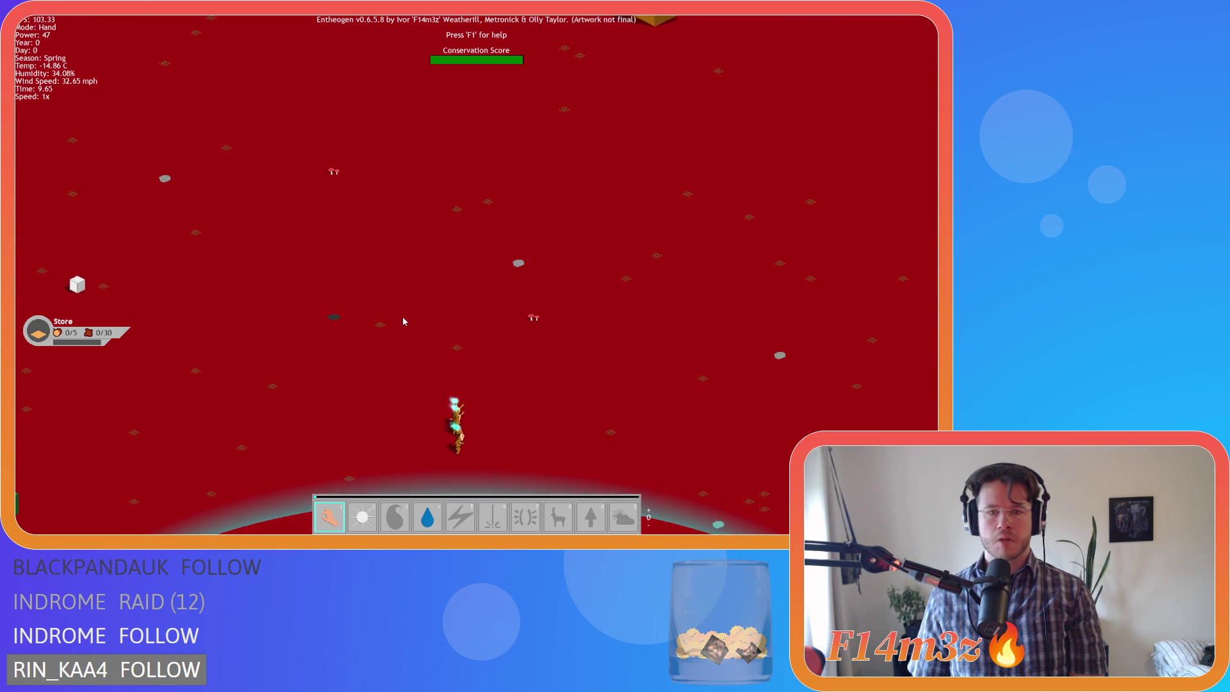
key("w")
key("a")
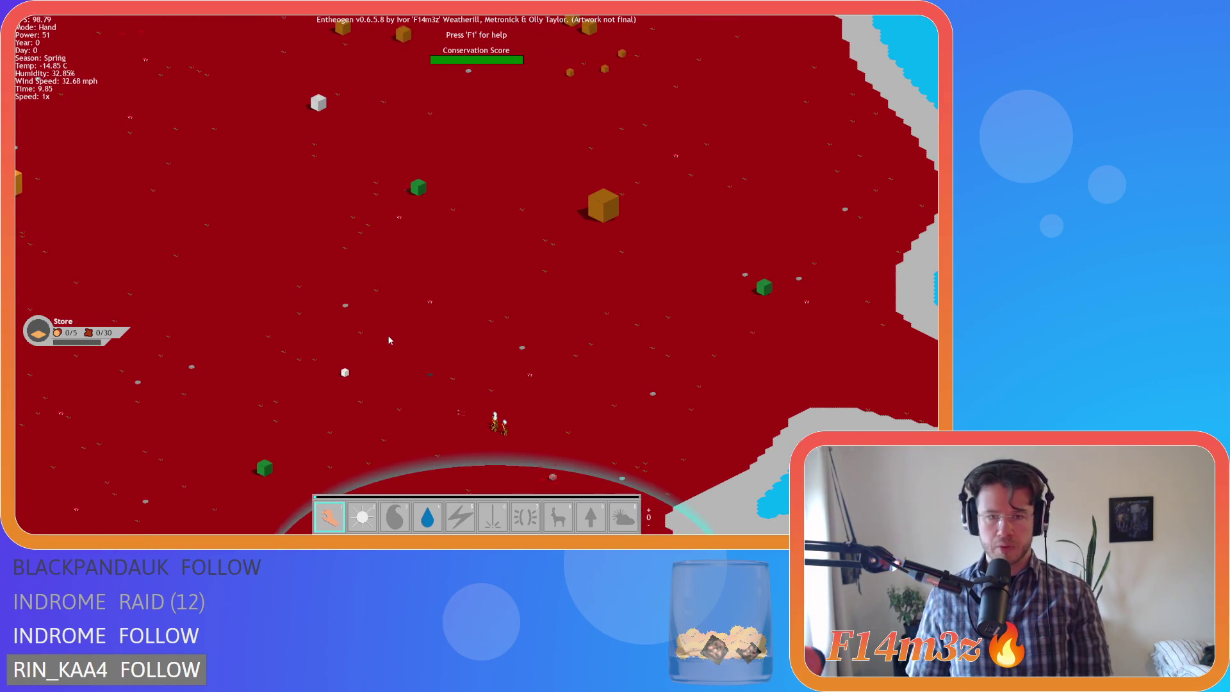
scroll(365, 355, "up", 2)
key("d")
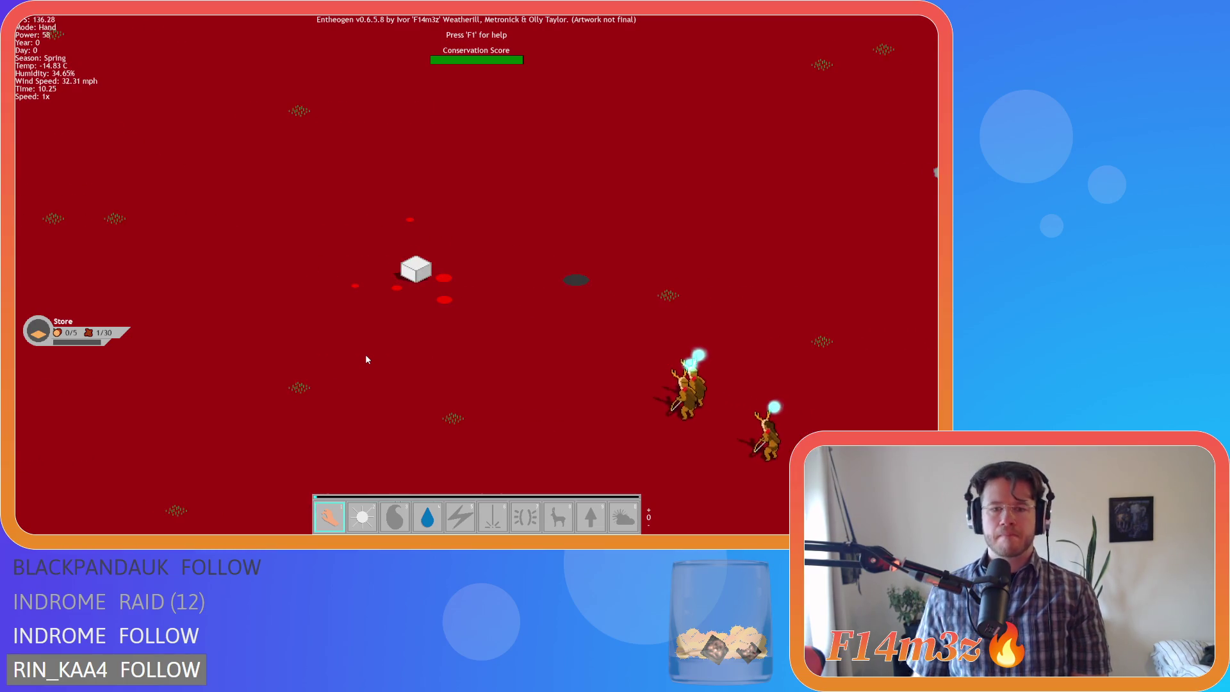
scroll(365, 356, "down", 3)
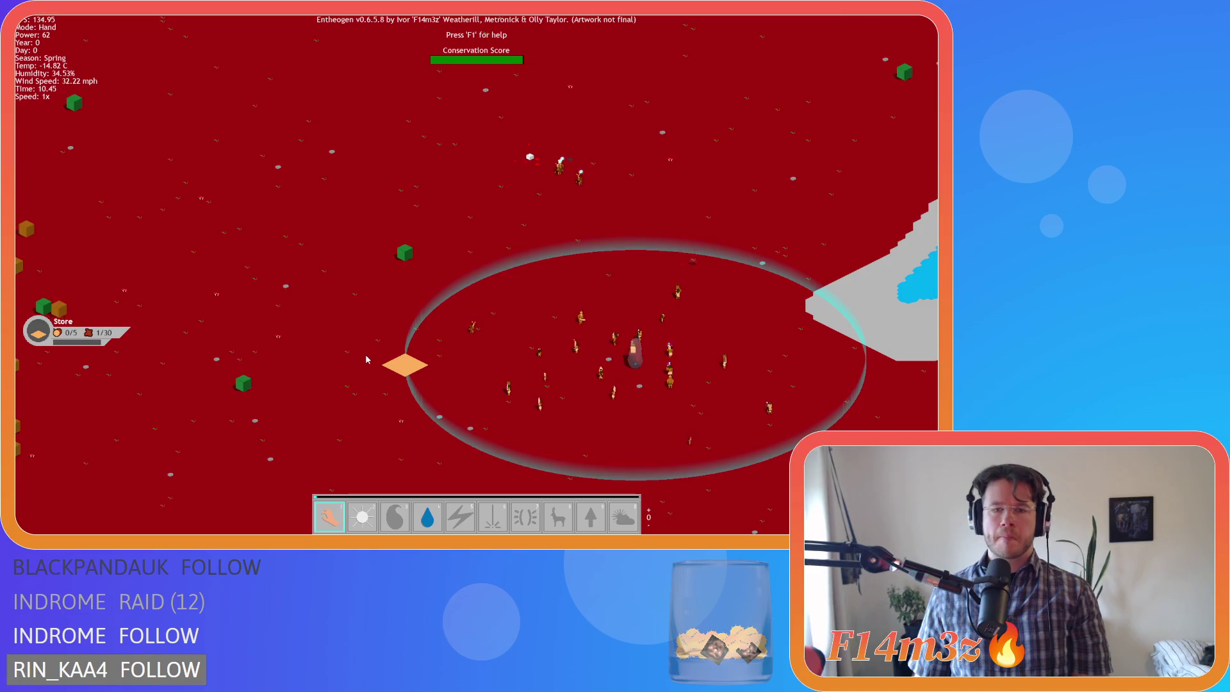
scroll(365, 356, "up", 3)
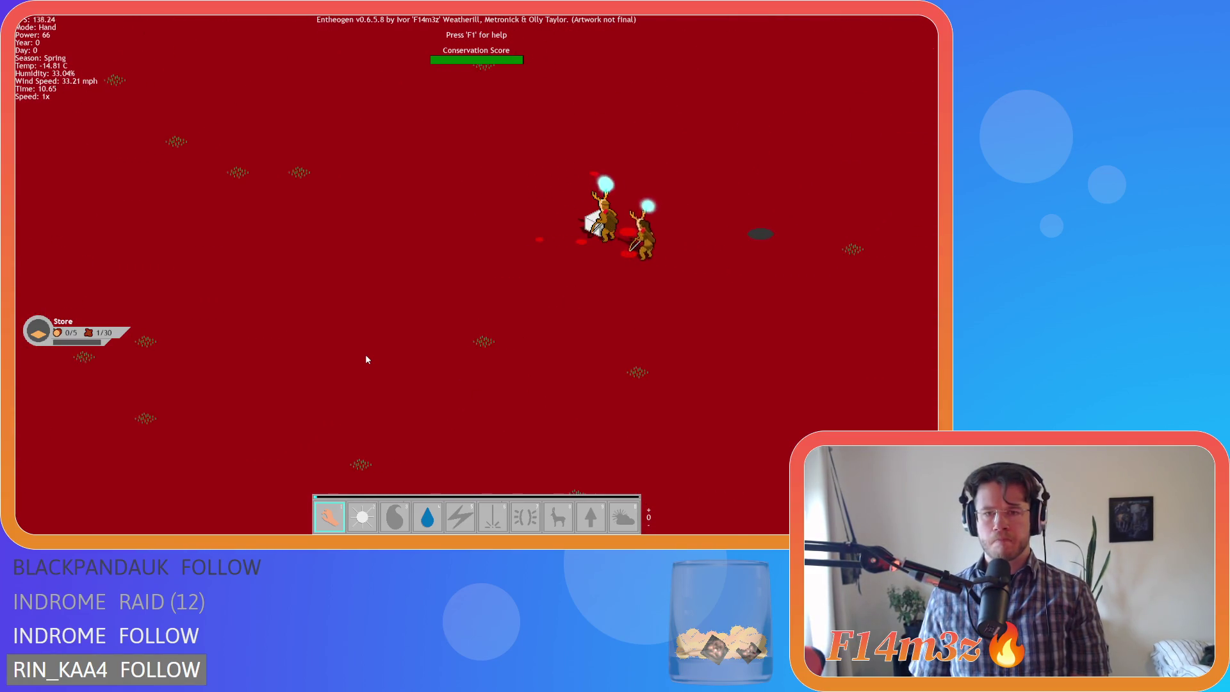
scroll(366, 356, "down", 2)
key("i")
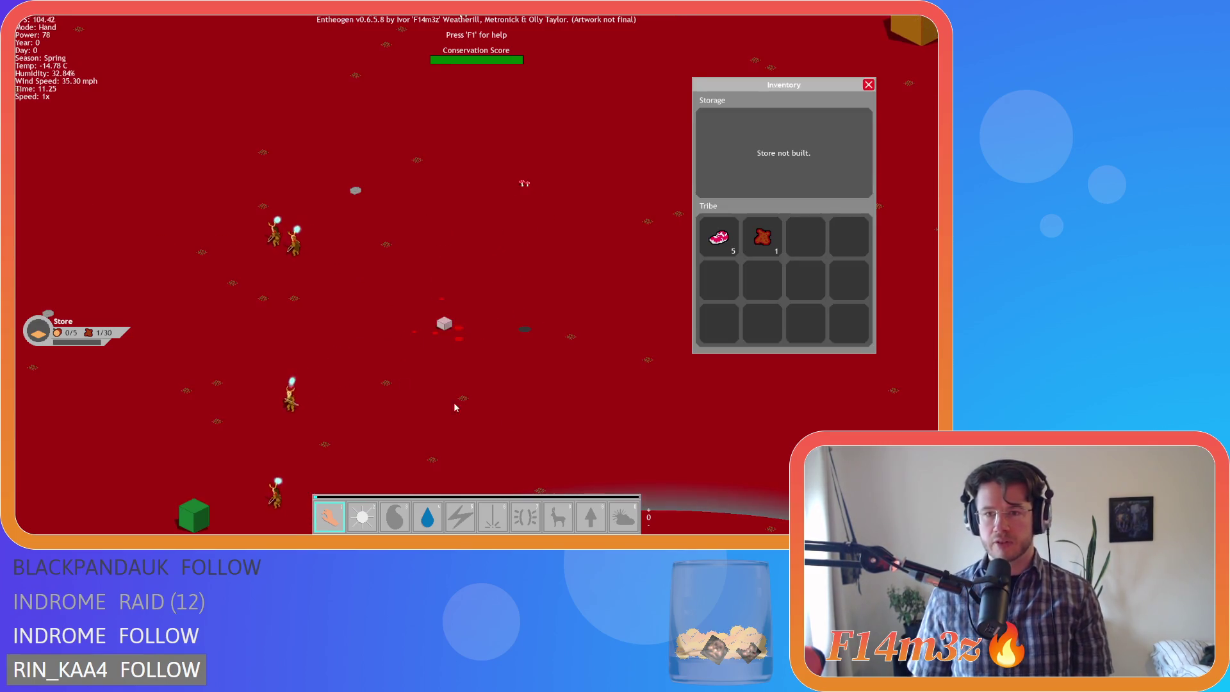
key("a")
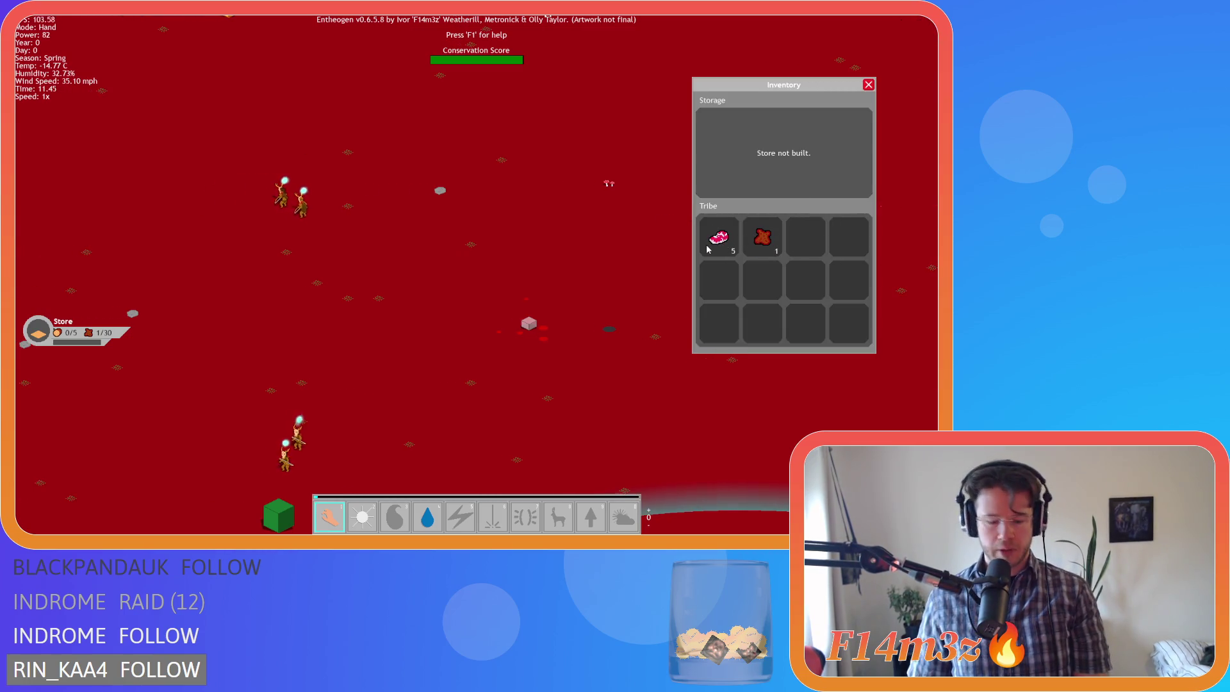
key("i")
key("w")
key("a")
key("w")
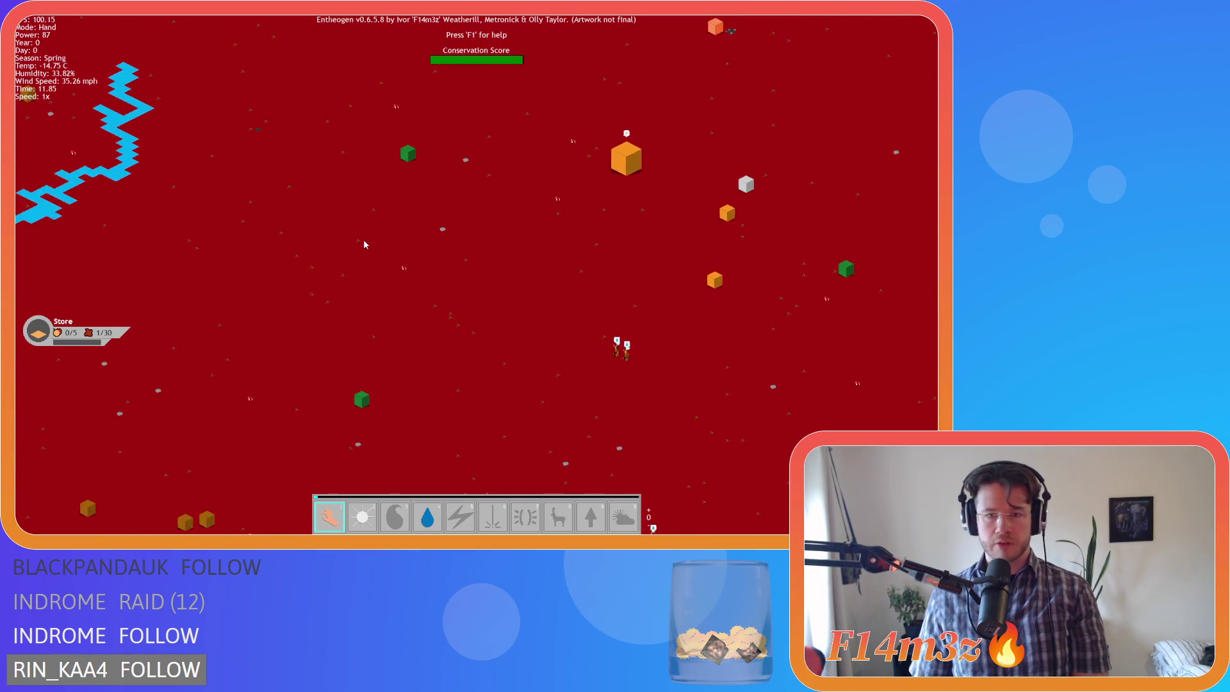
key("s")
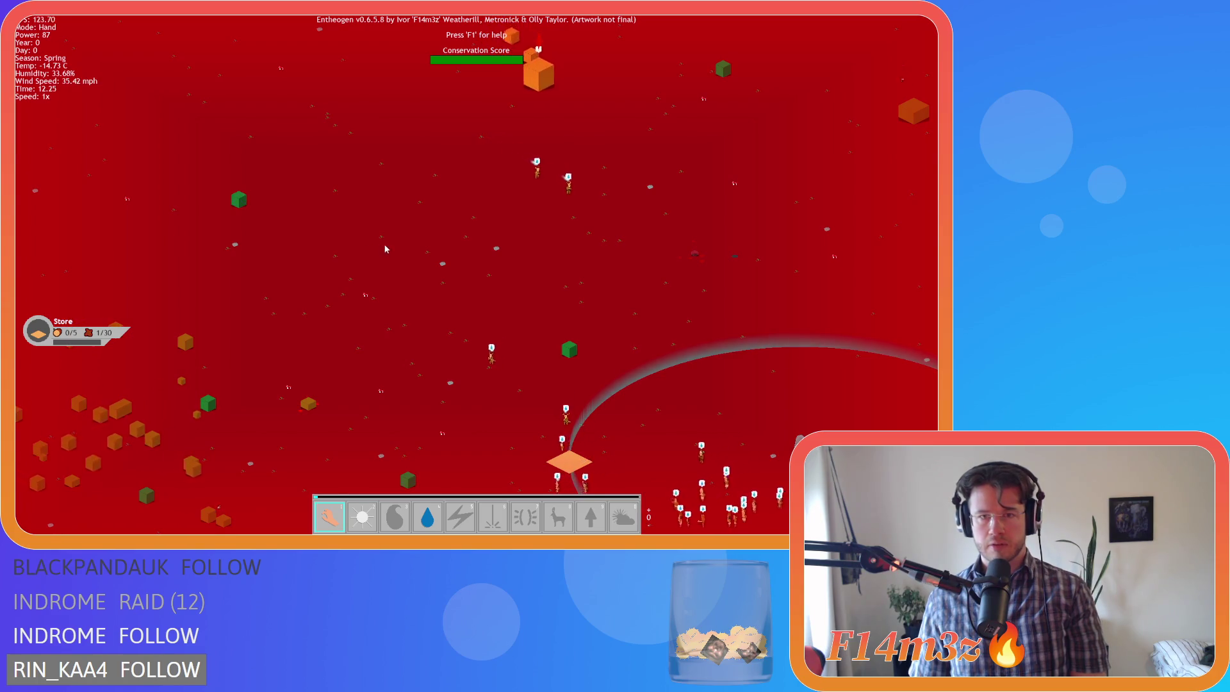
key("w")
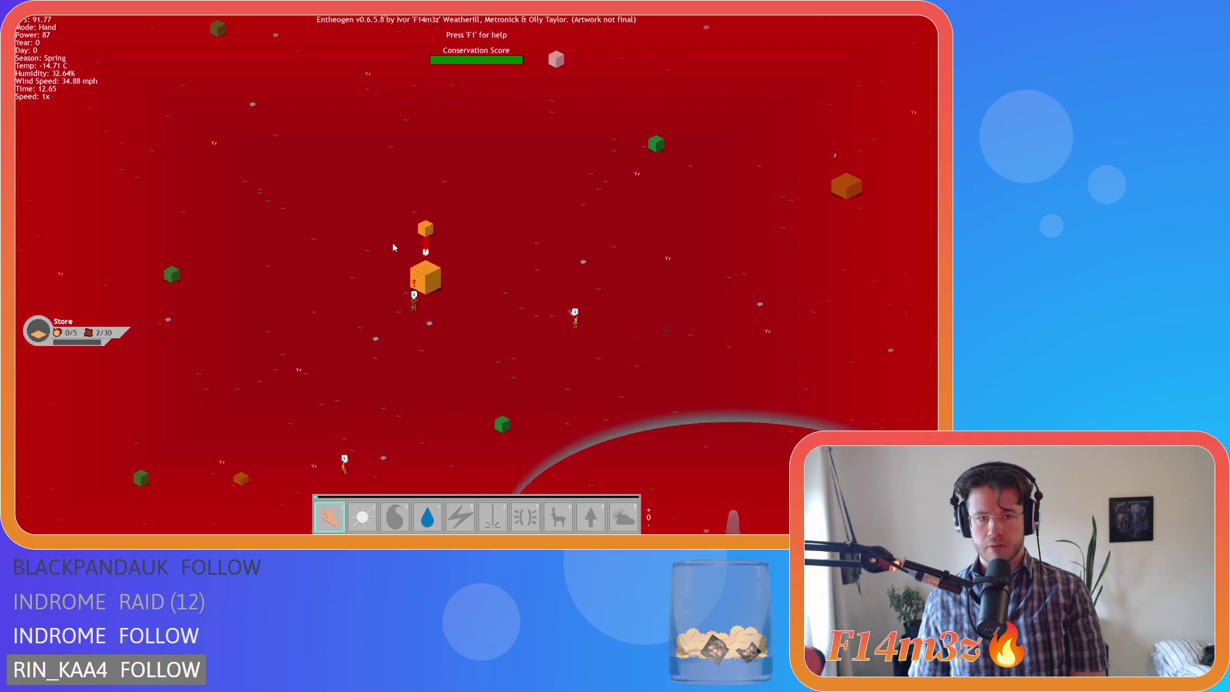
key("s")
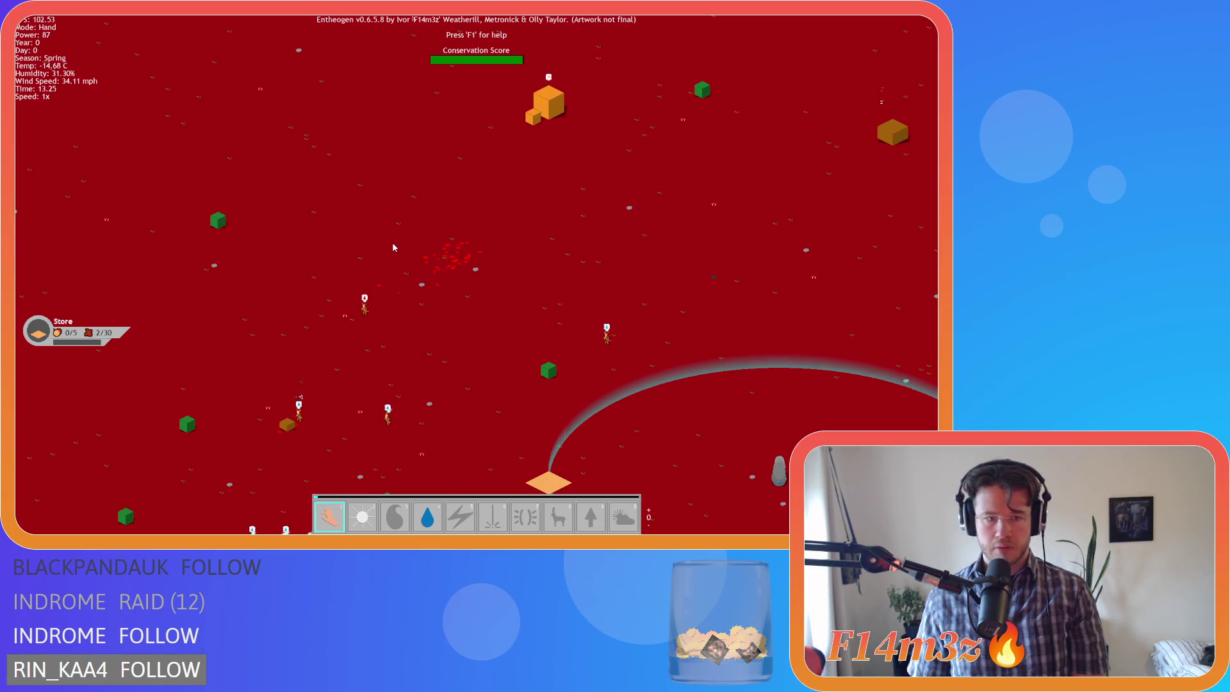
key("s")
scroll(393, 247, "up", 3)
key("s")
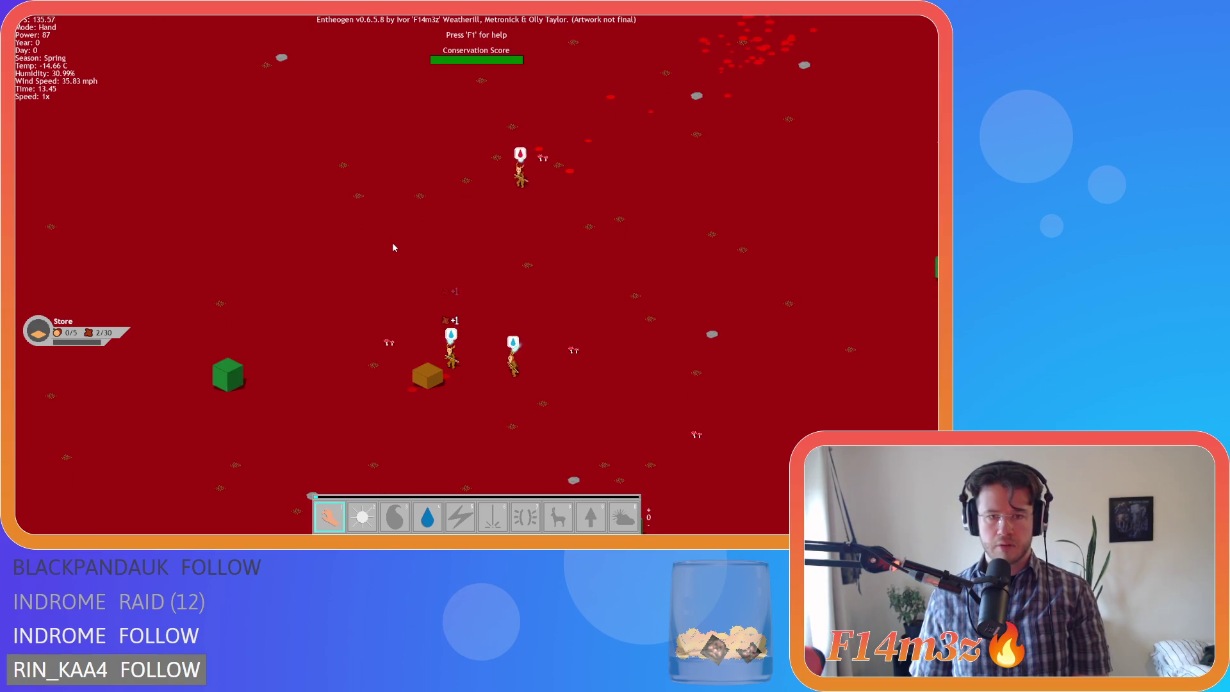
scroll(393, 247, "up", 3)
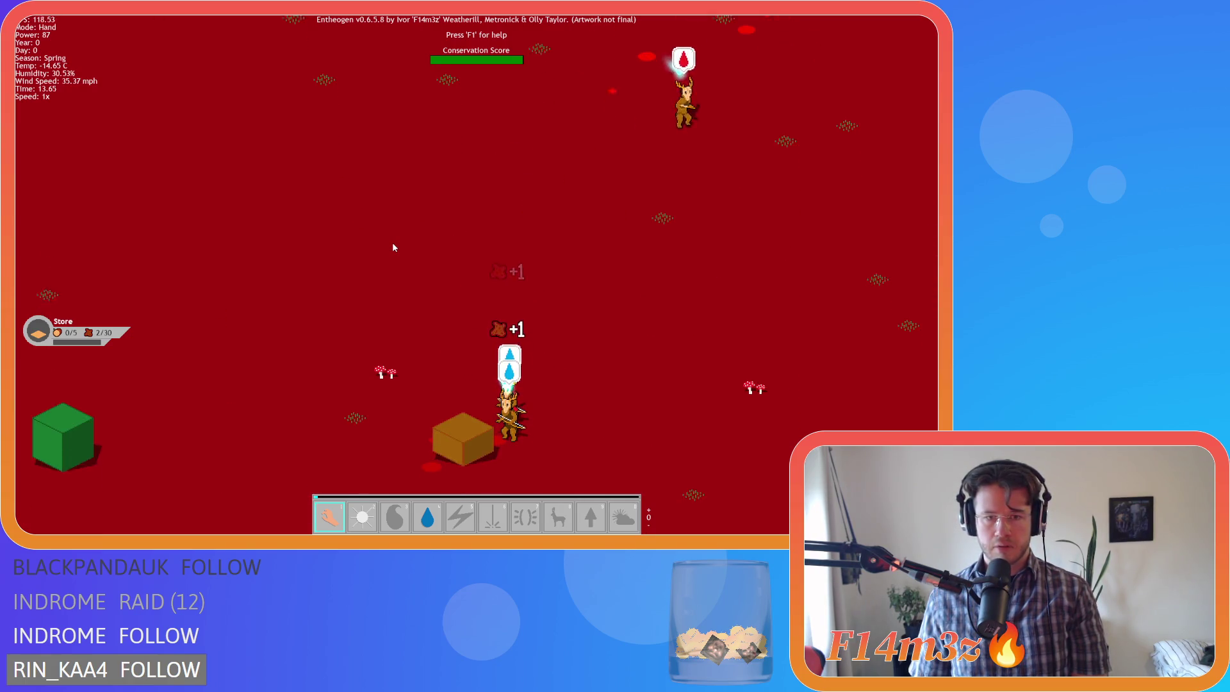
key("w")
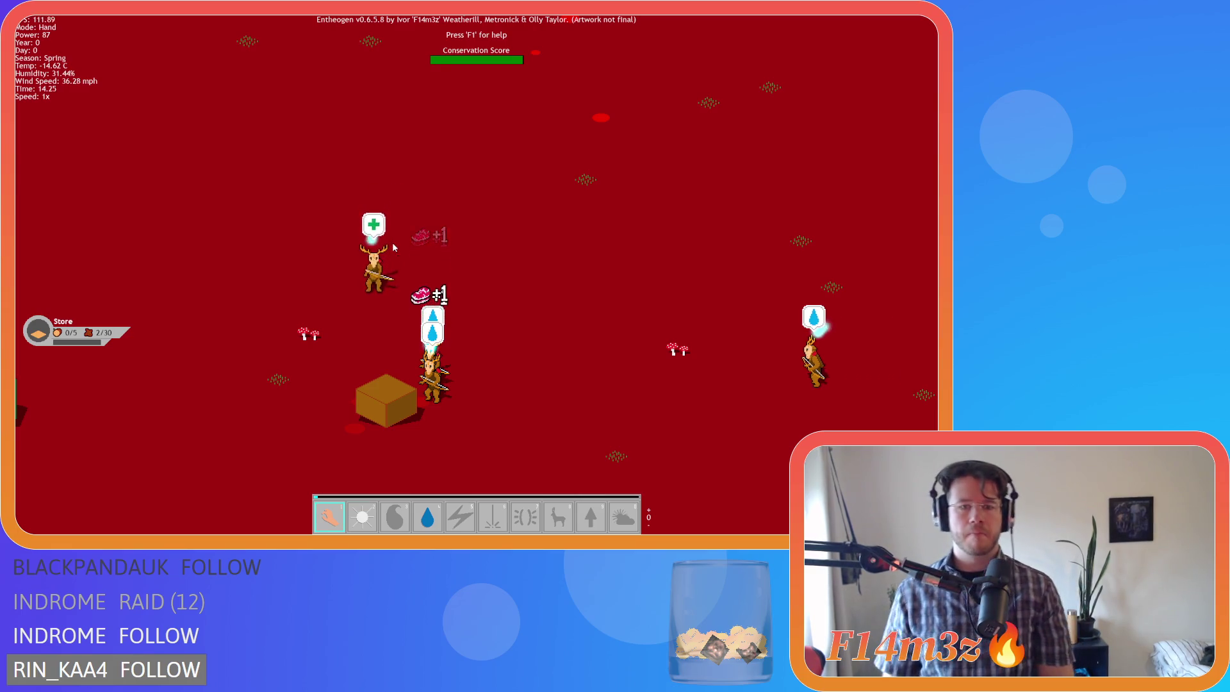
key("Down")
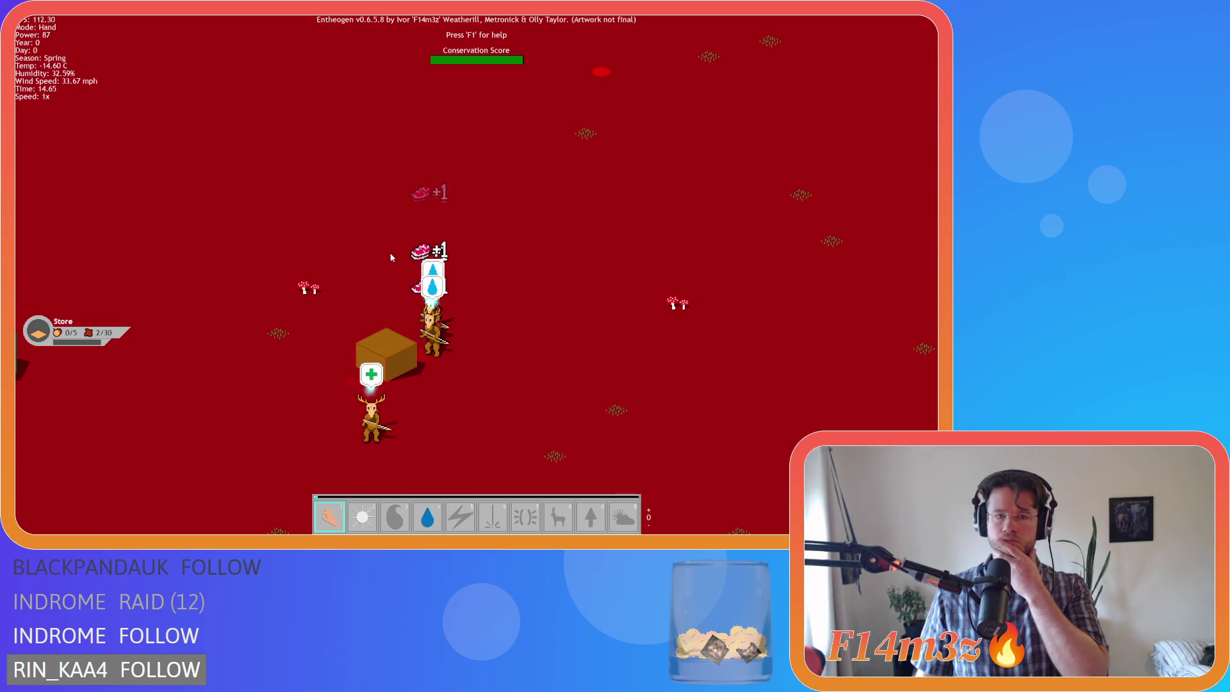
mouse_move(605, 358)
left_mouse_down()
mouse_move(586, 183)
mouse_move(573, 310)
mouse_move(470, 297)
left_mouse_up()
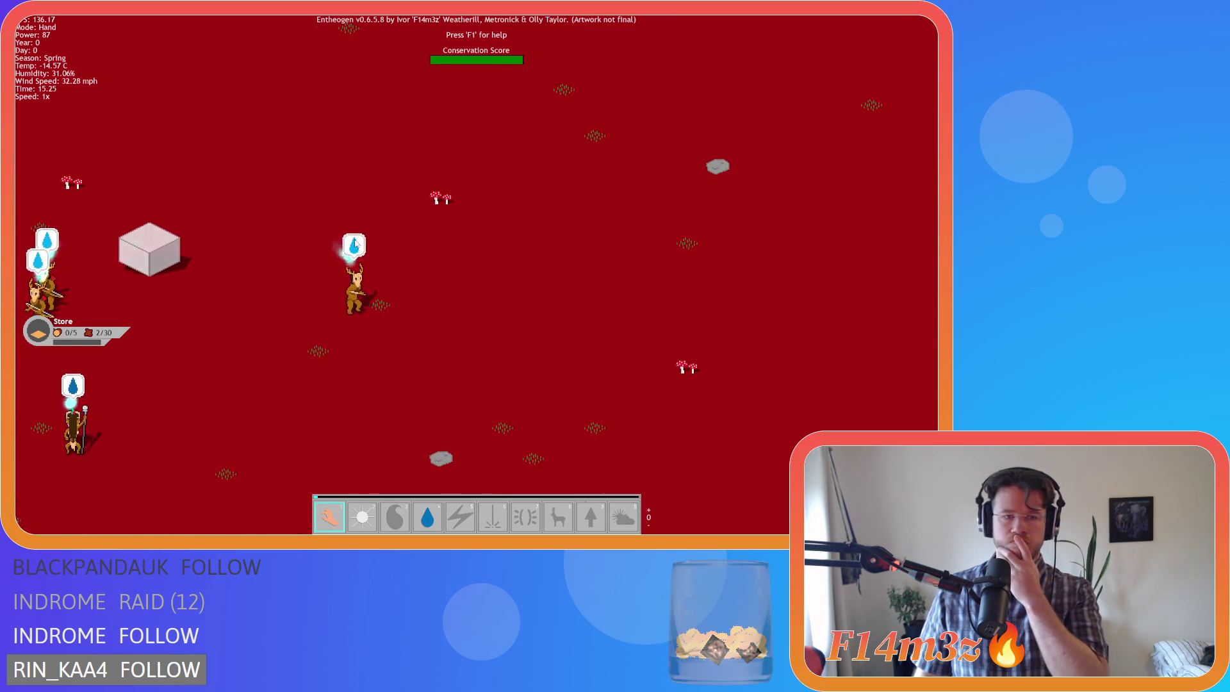
- Pan the map view up and left toward the green cube
scroll(470, 297, "down", 5)
scroll(470, 294, "up", 5)
left_click_drag(402, 280, 390, 364)
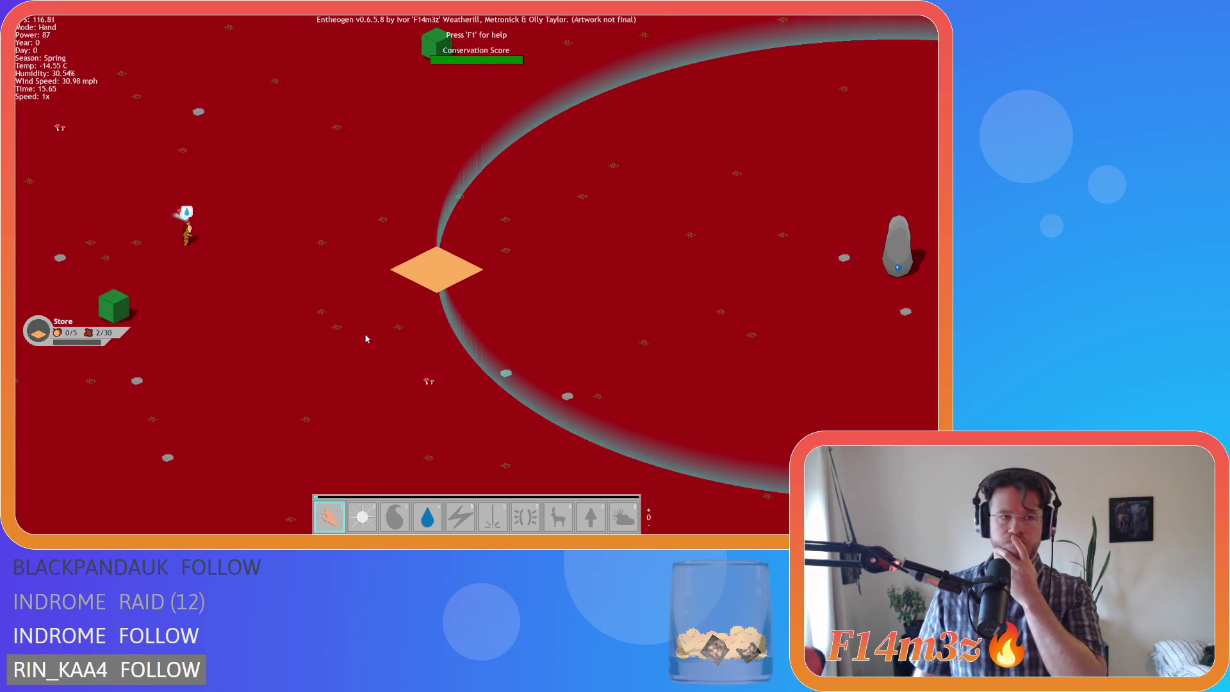
scroll(364, 333, "up", 2)
mouse_move(340, 301)
left_mouse_down()
mouse_move(355, 422)
mouse_move(309, 394)
mouse_move(272, 405)
mouse_move(256, 393)
left_mouse_up()
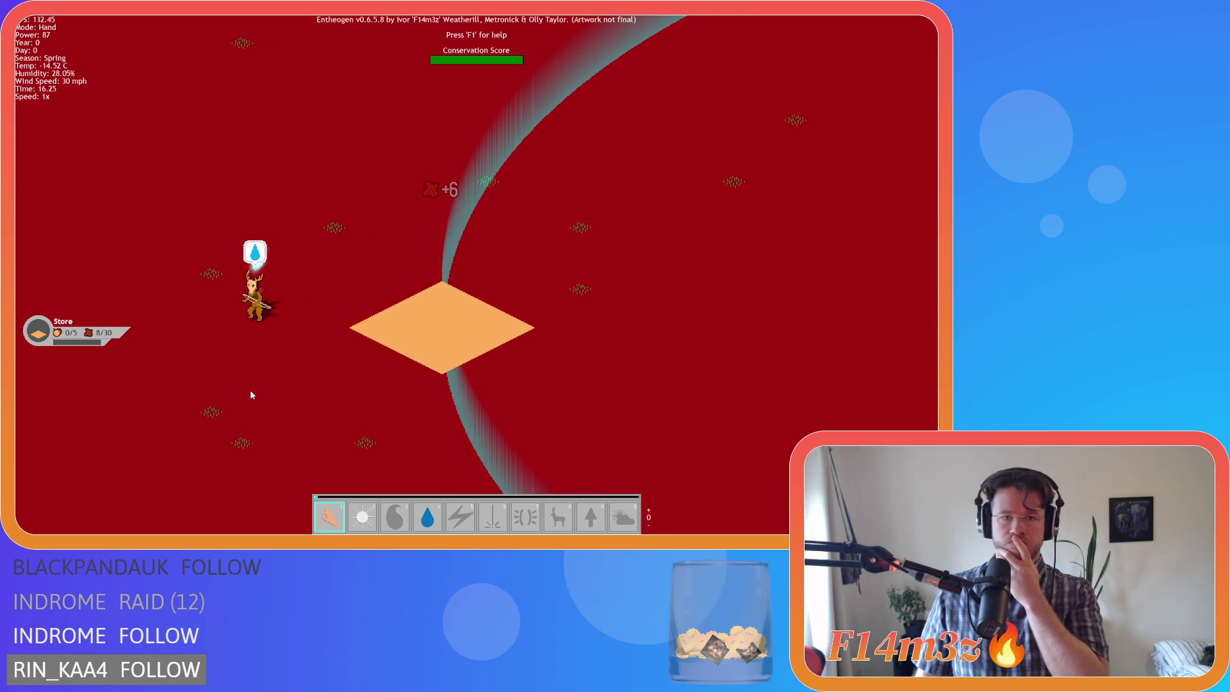
left_click_drag(250, 394, 605, 305)
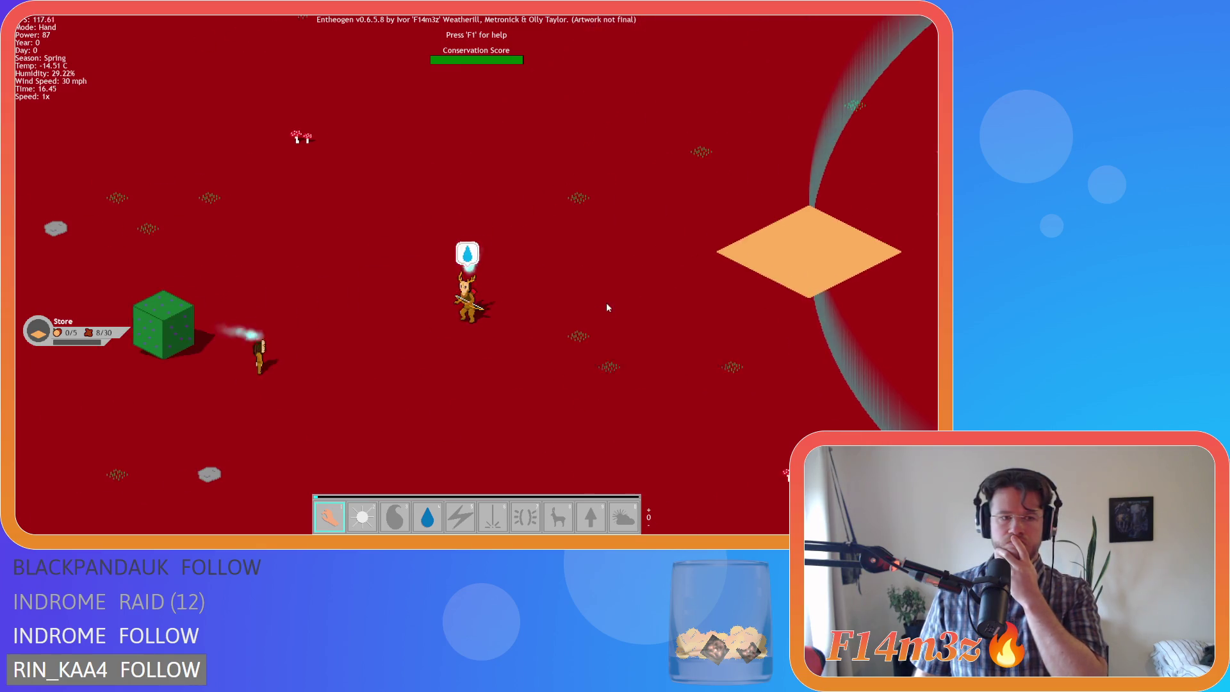
left_click_drag(402, 350, 548, 305)
scroll(547, 305, "down", 5)
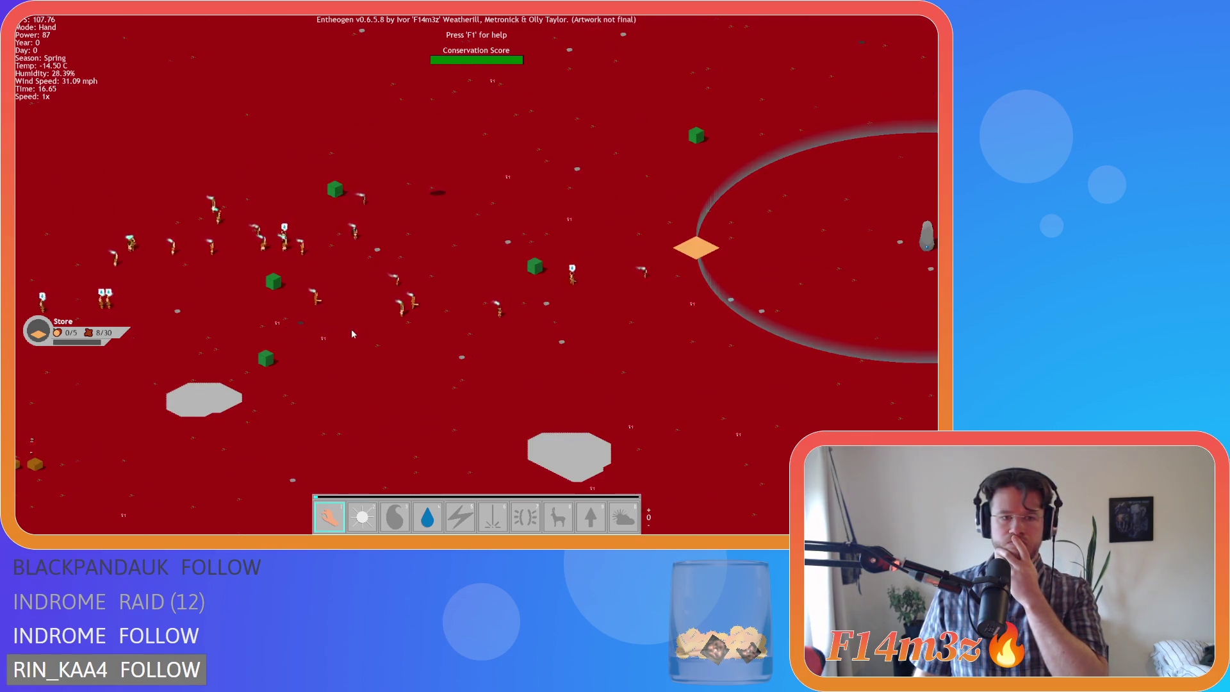
left_click_drag(352, 333, 375, 302)
scroll(376, 301, "up", 5)
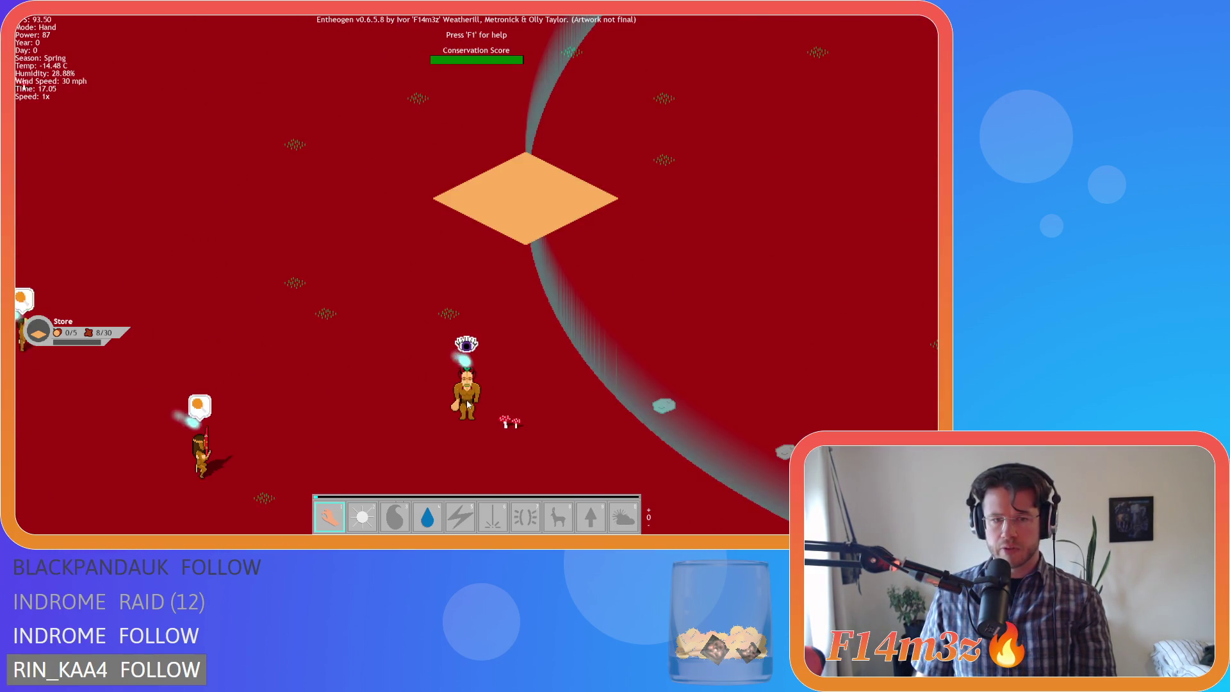
- Carry a villager across the map toward the lake
left_click_drag(466, 400, 671, 369)
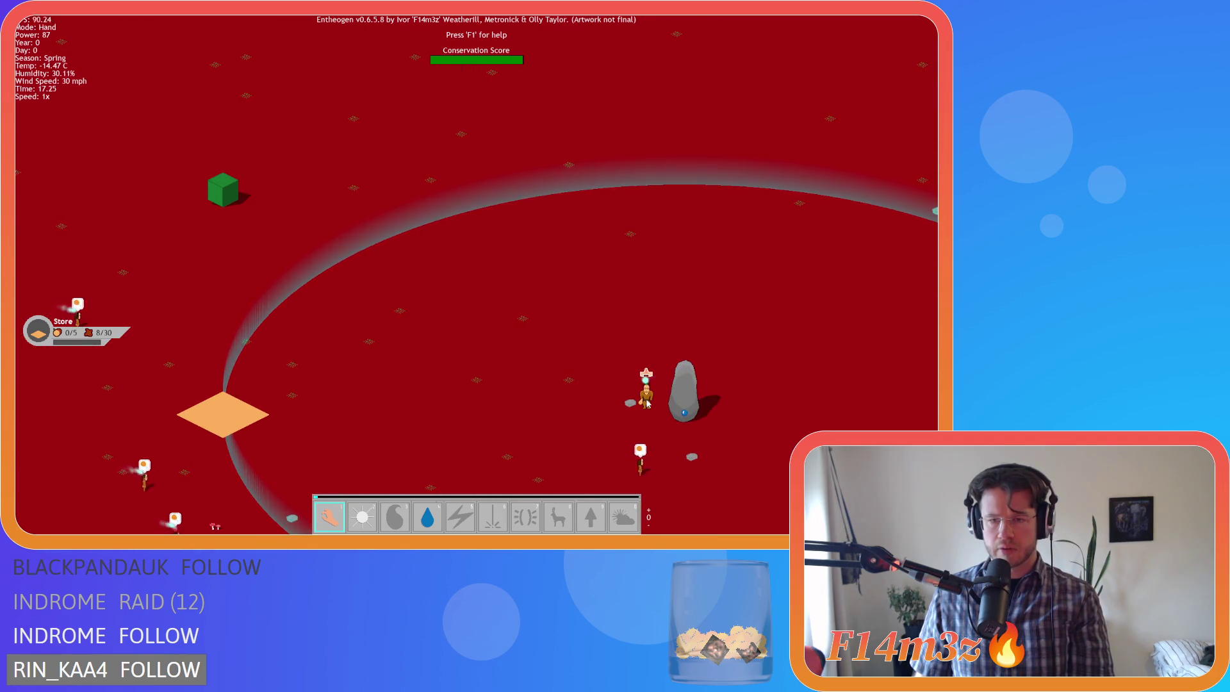
scroll(614, 384, "down", 5)
scroll(617, 343, "up", 8)
mouse_move(457, 323)
left_mouse_down()
mouse_move(387, 281)
mouse_move(491, 274)
mouse_move(503, 290)
mouse_move(628, 324)
mouse_move(523, 285)
left_mouse_up()
scroll(496, 281, "down", 5)
scroll(576, 301, "up", 3)
scroll(549, 273, "up", 2)
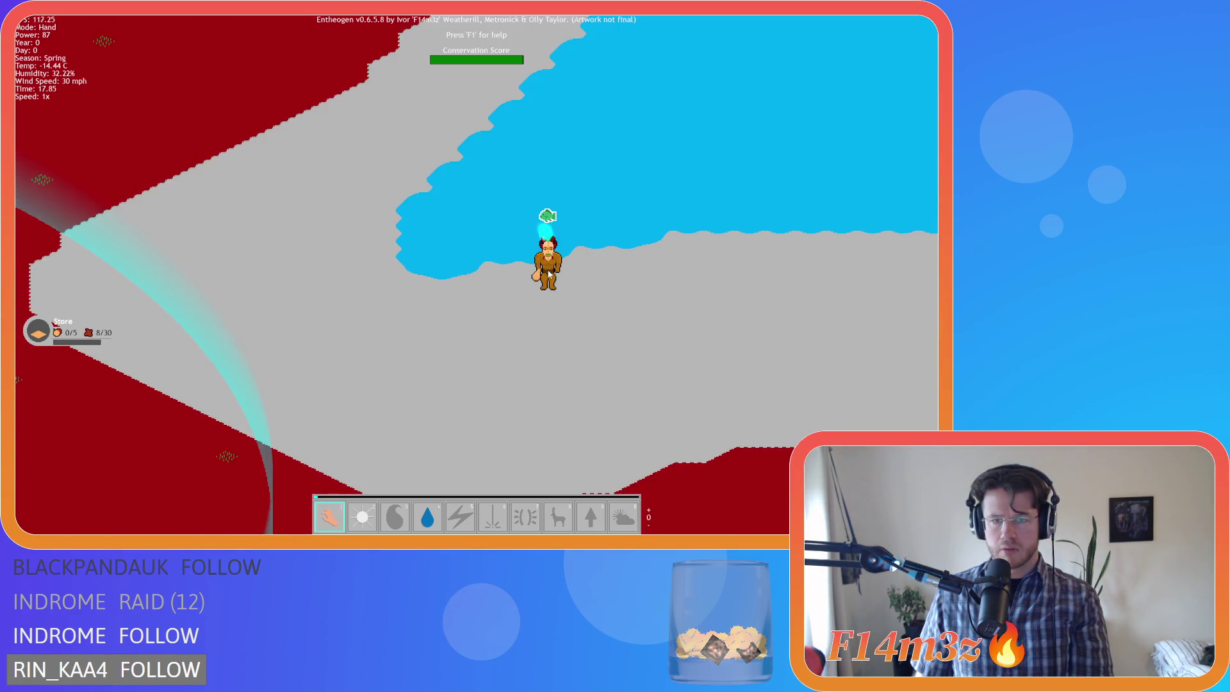
scroll(548, 272, "down", 5)
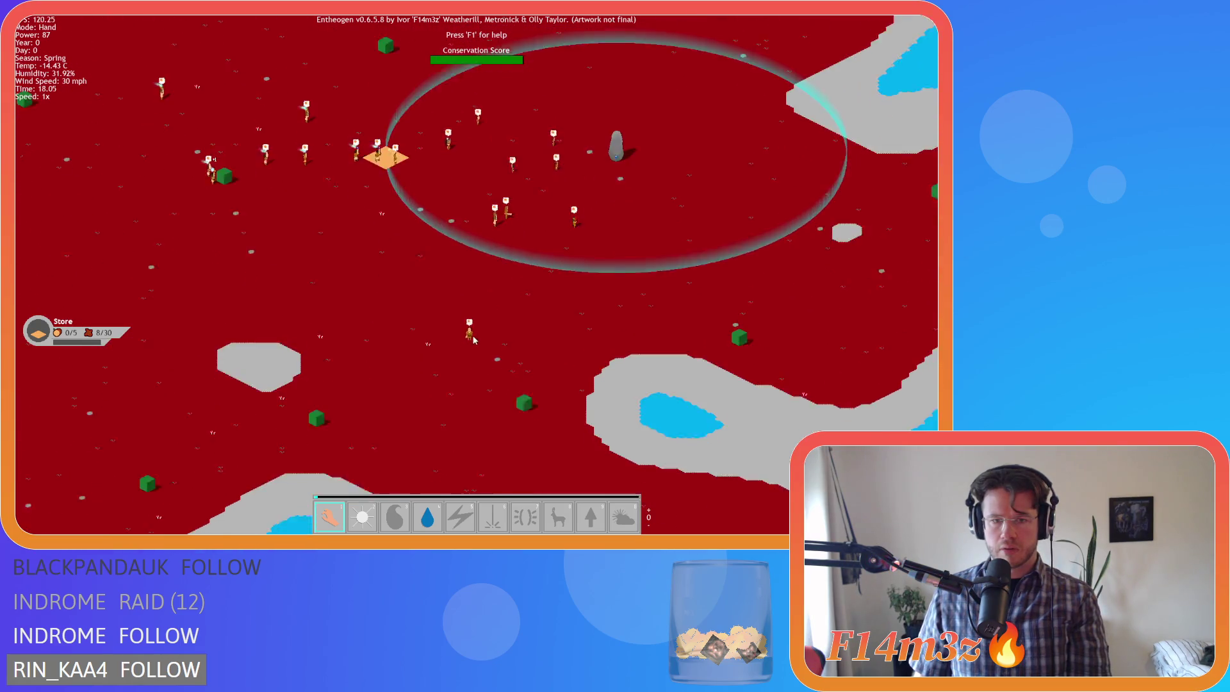
scroll(500, 324, "up", 2)
- Pan with WASD to the villagers gathered in the ring around the standing stone
key("w")
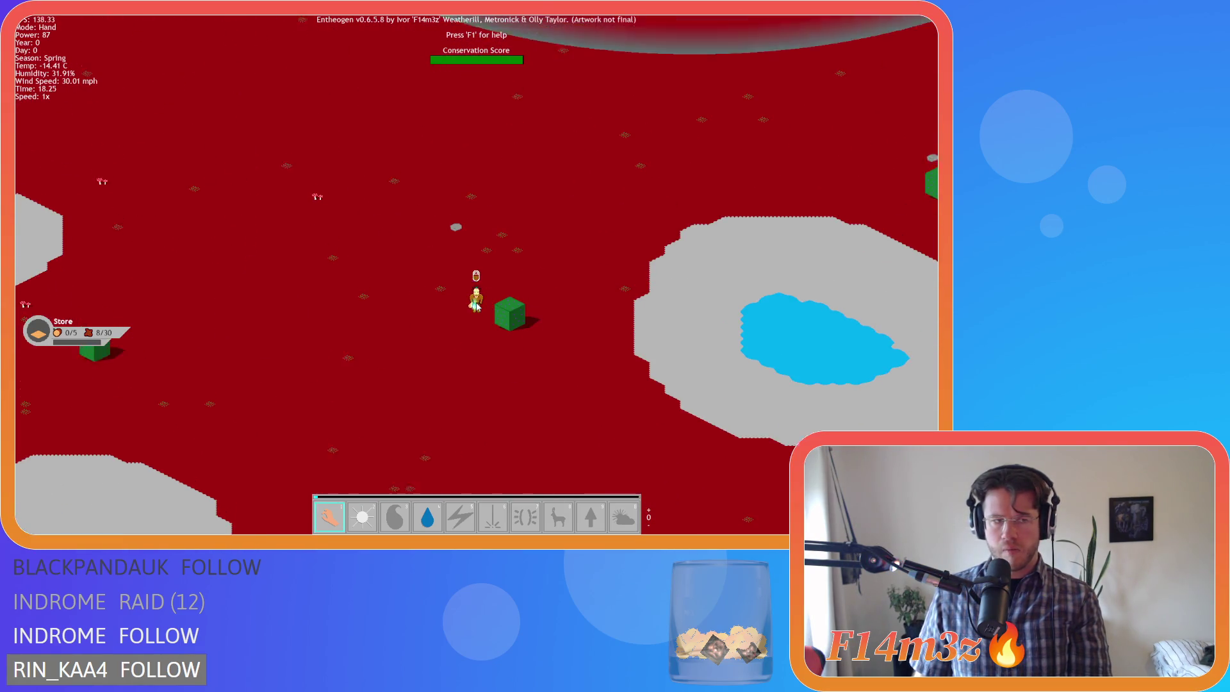
key("w")
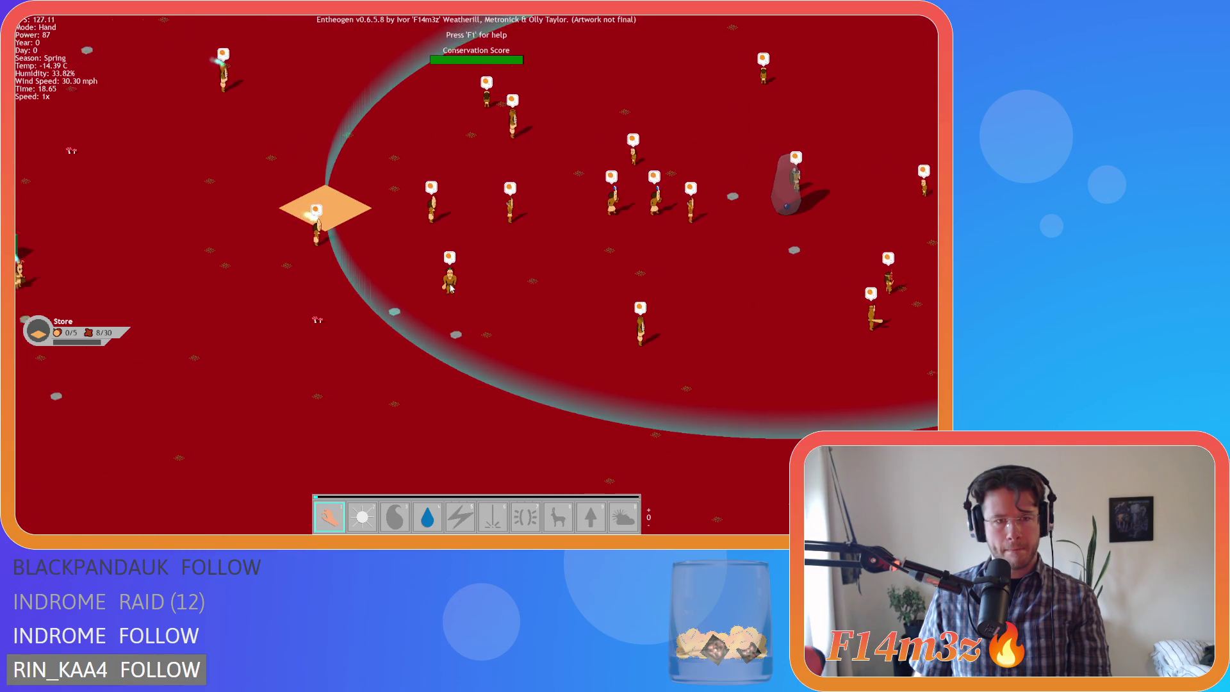
key("s")
key("d")
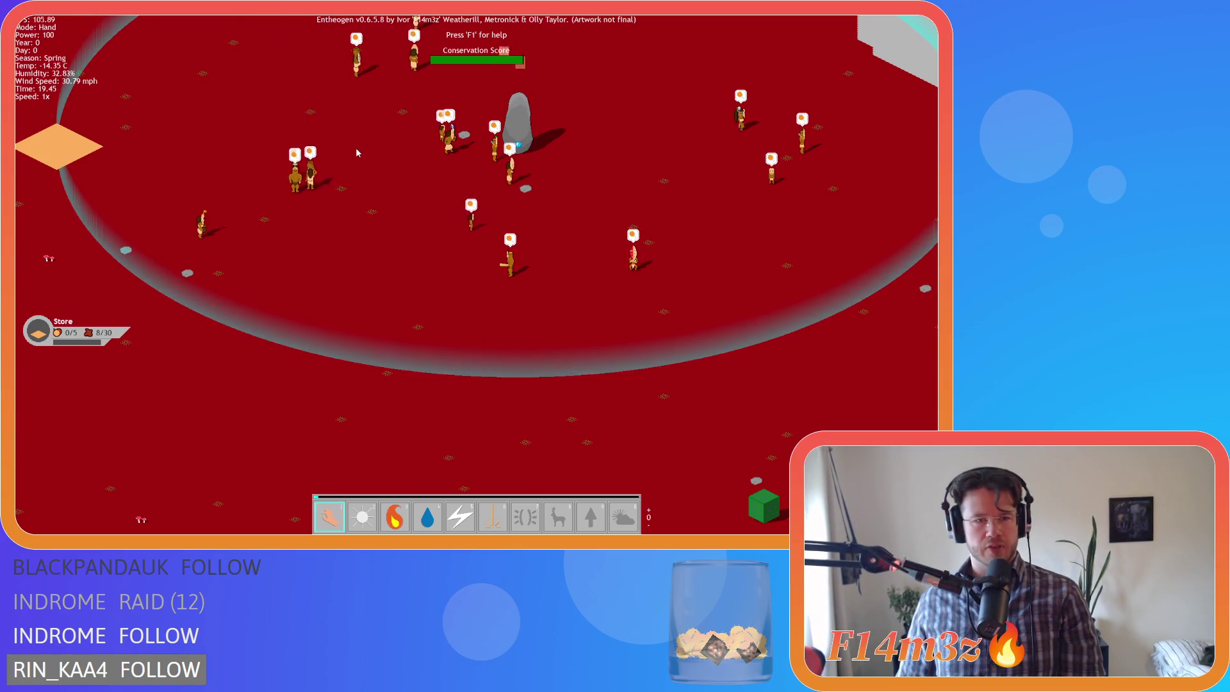
- Carry the held villager down-right and drop it at the lake's edge
key("s")
key("a")
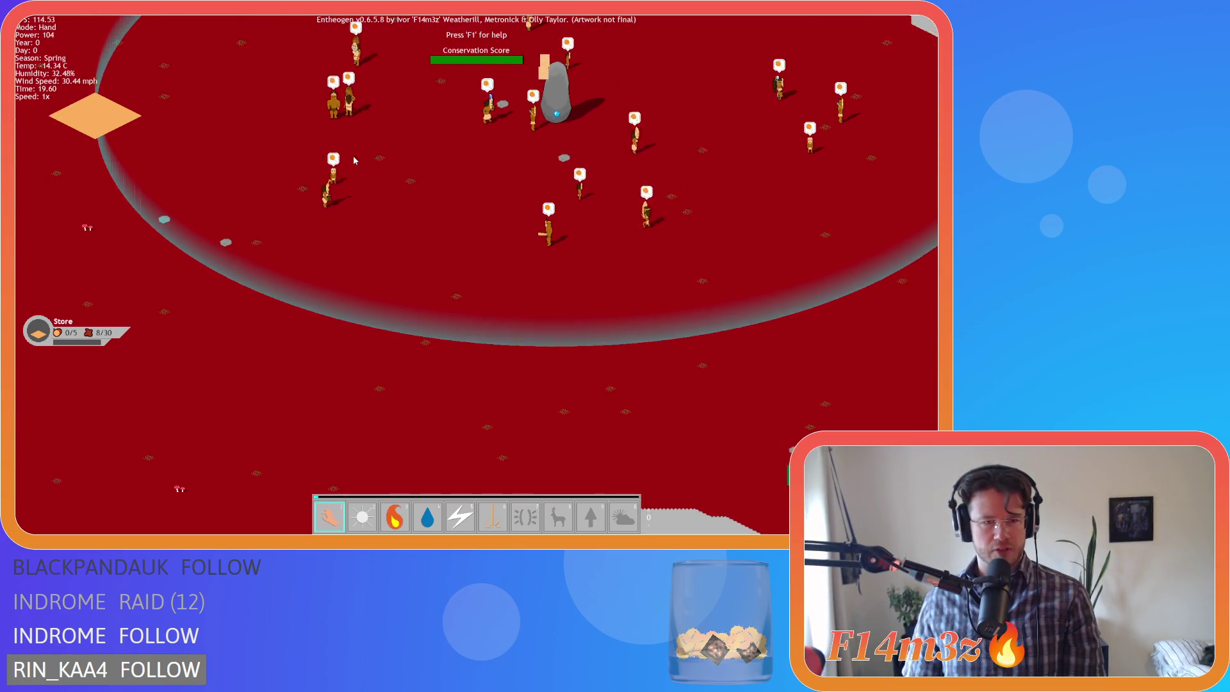
key("w")
key("d")
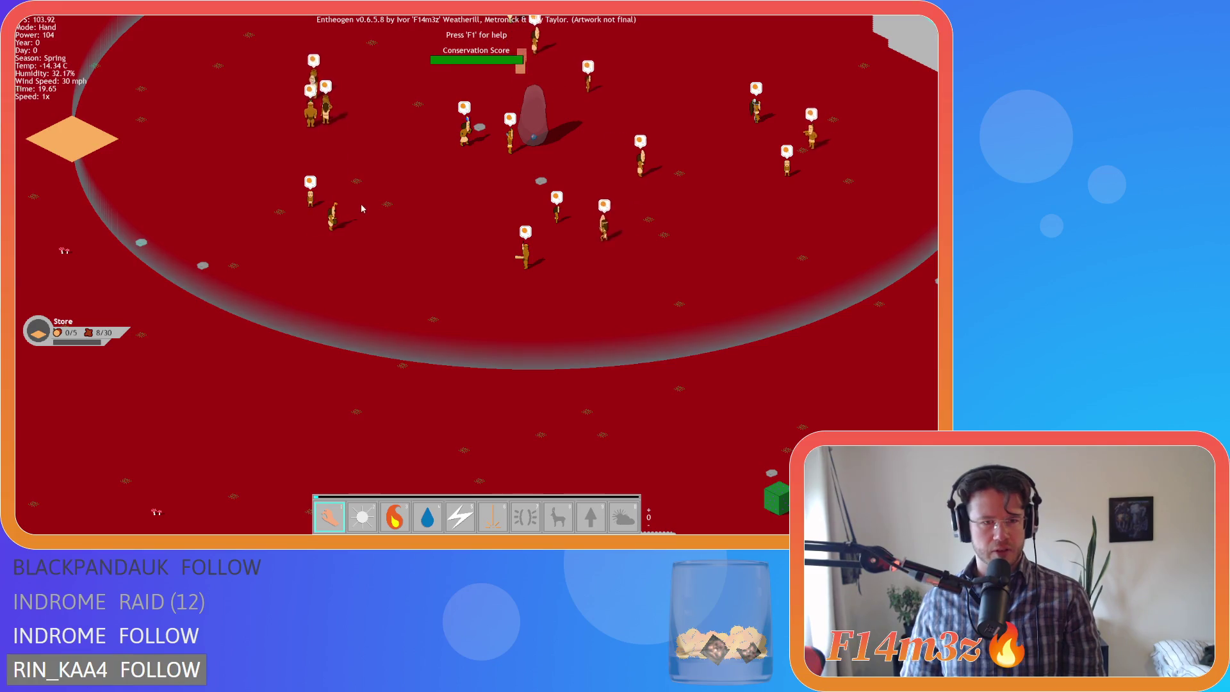
key("s")
key("d")
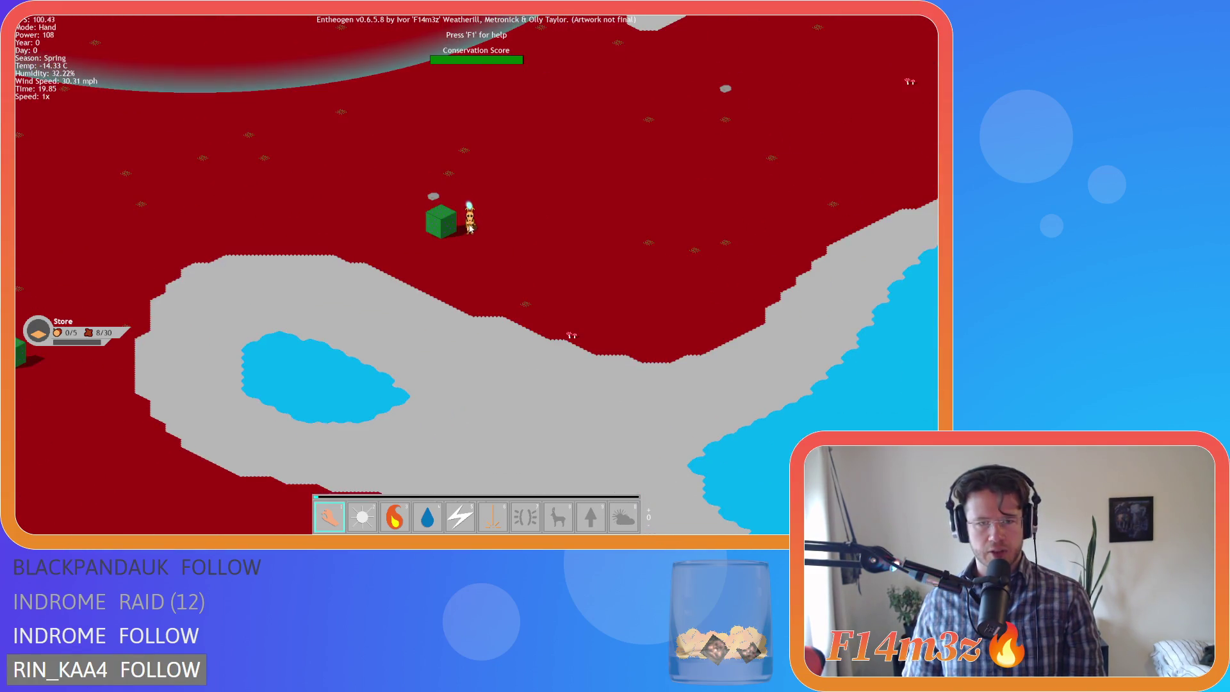
key("d")
mouse_move(463, 224)
left_mouse_down()
mouse_move(502, 308)
mouse_move(614, 343)
left_mouse_up()
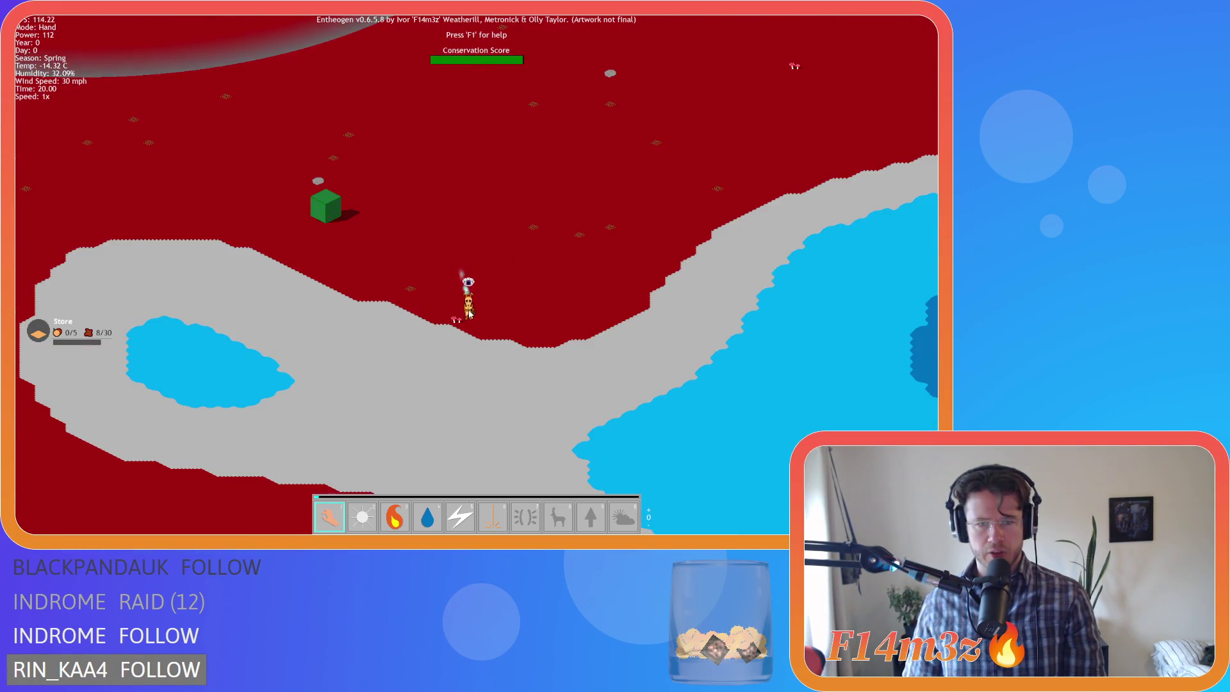
key("d")
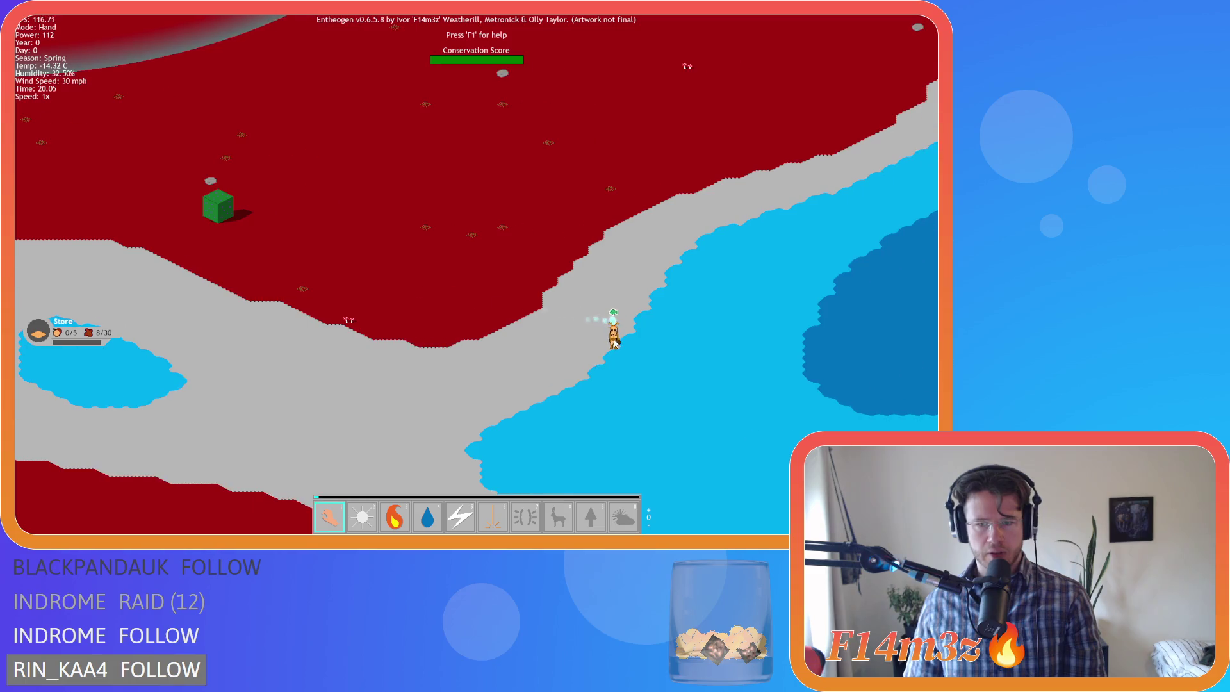
key("d")
scroll(609, 340, "up", 3)
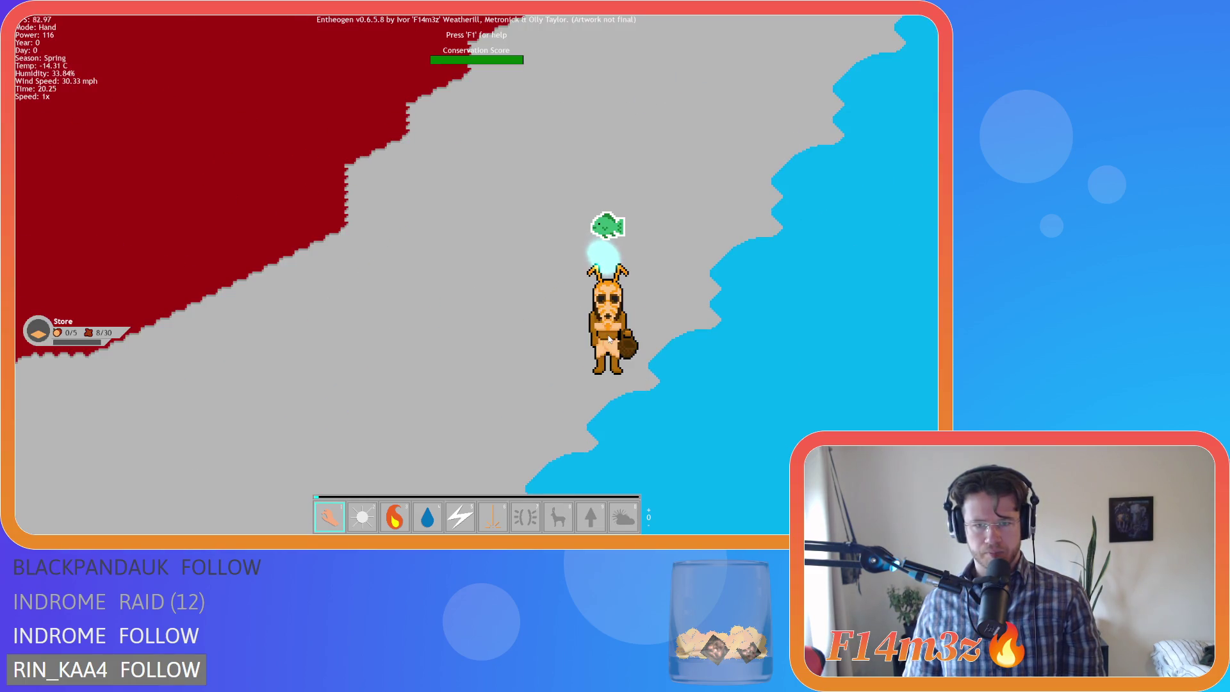
scroll(609, 340, "down", 3)
mouse_move(610, 340)
left_mouse_down()
mouse_move(598, 333)
mouse_move(609, 277)
mouse_move(574, 214)
mouse_move(532, 208)
mouse_move(528, 168)
mouse_move(304, 205)
mouse_move(521, 312)
mouse_move(419, 269)
mouse_move(283, 237)
mouse_move(421, 206)
left_mouse_up()
key("w")
key("a")
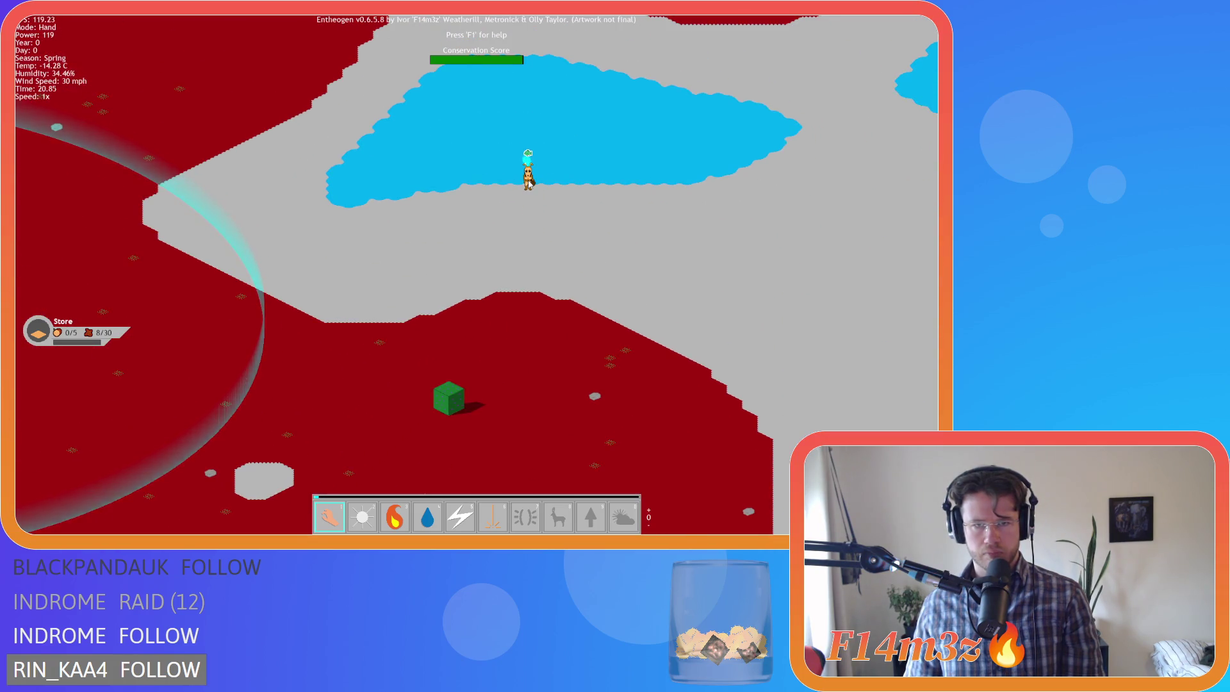
- Pan left across the map to the row of villagers by the grey lake
scroll(529, 183, "up", 1)
scroll(528, 168, "down", 1)
key("a")
scroll(520, 313, "up", 2)
scroll(419, 269, "down", 2)
scroll(282, 237, "up", 2)
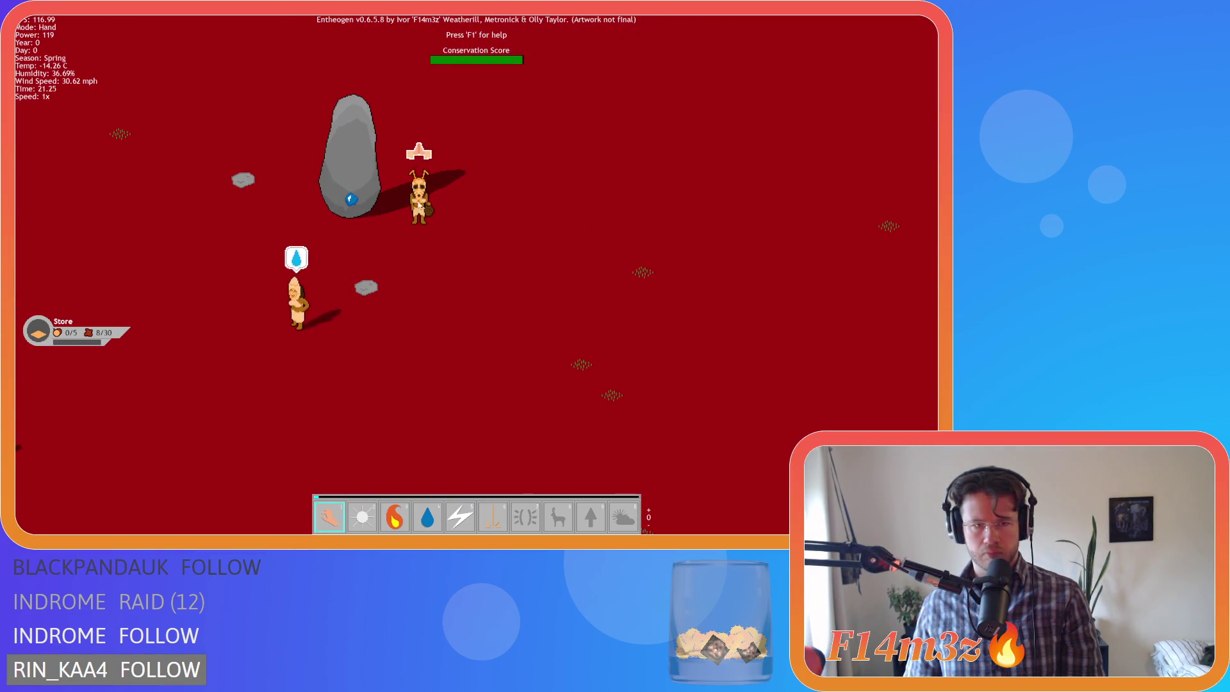
scroll(416, 201, "down", 2)
key("a")
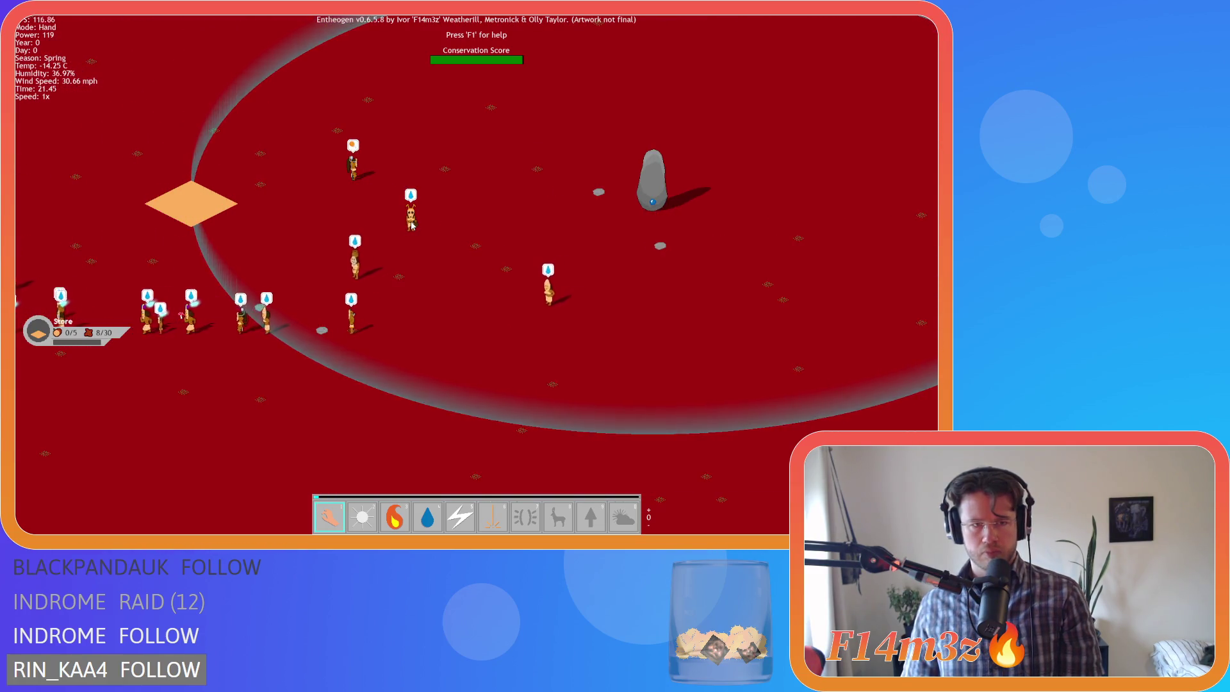
scroll(410, 231, "up", 2)
key("a")
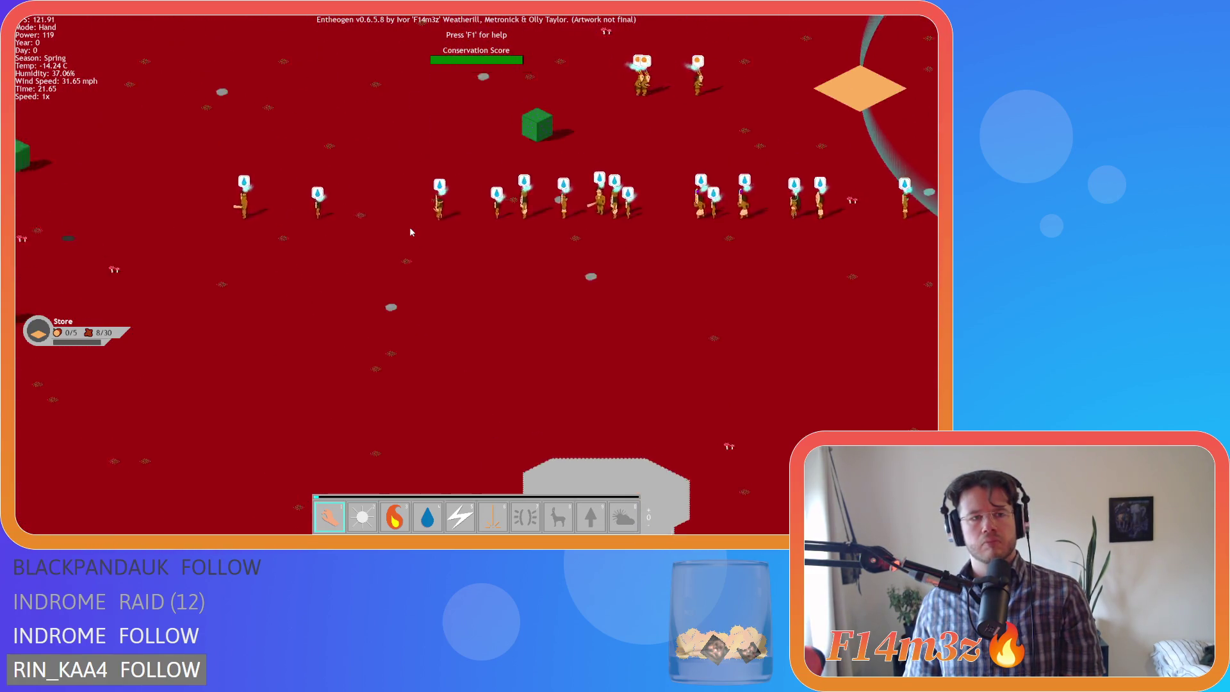
key("a")
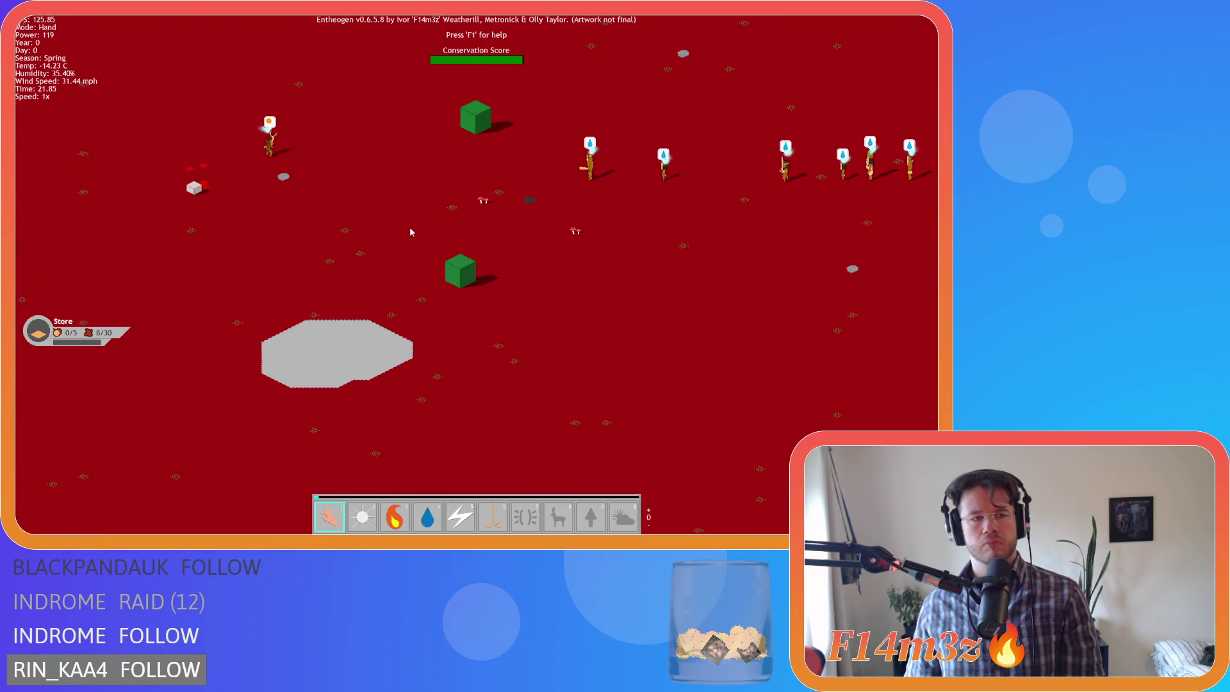
- Pan around the large lake edge and build tile until the blue lake is in view
key("w")
key("d")
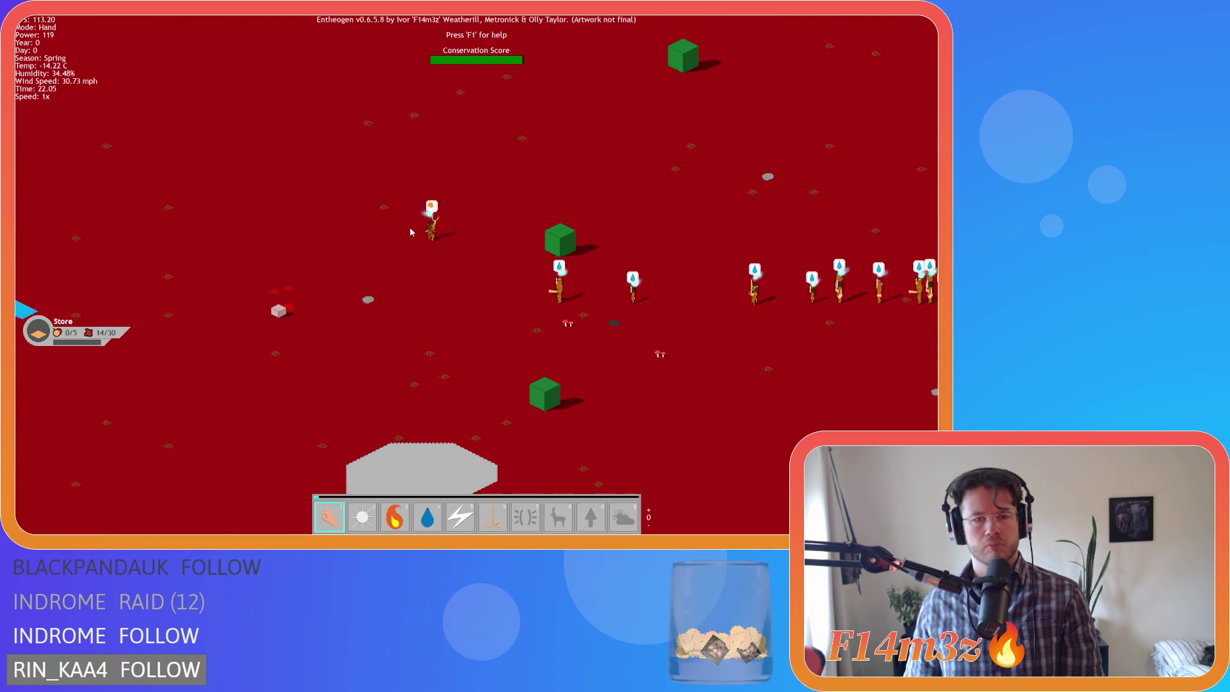
key("s")
key("d")
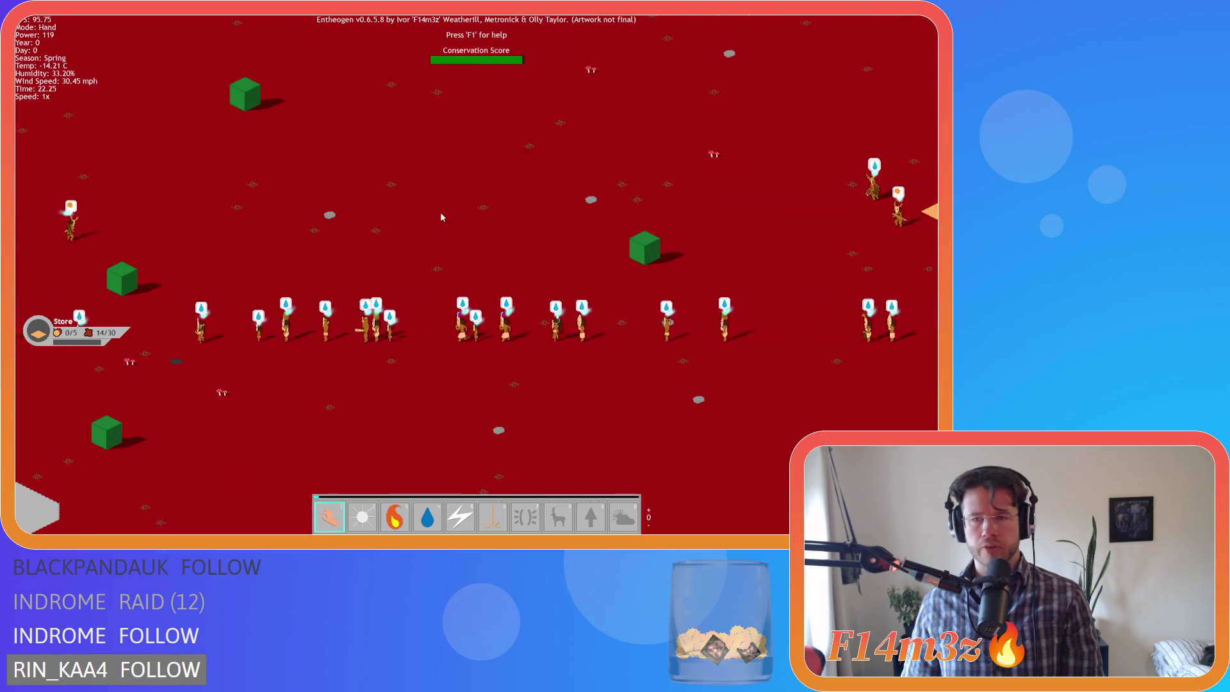
key("w")
key("d")
key("a")
key("d")
key("a")
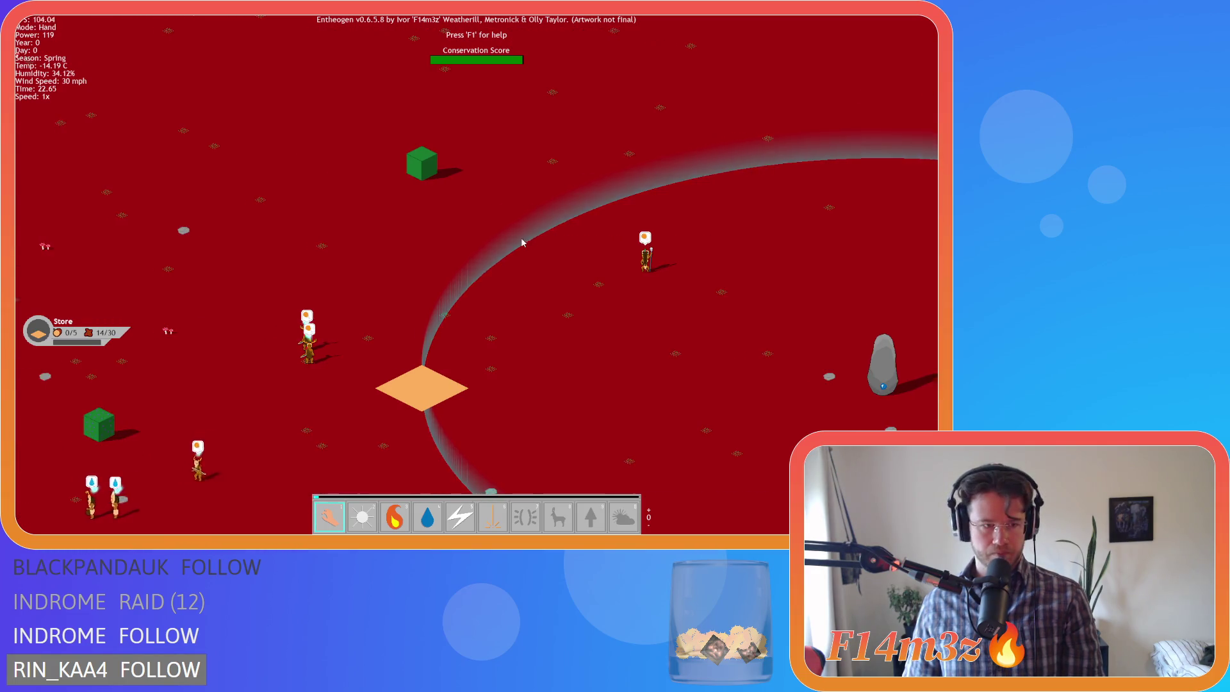
key("s")
key("a")
key("s")
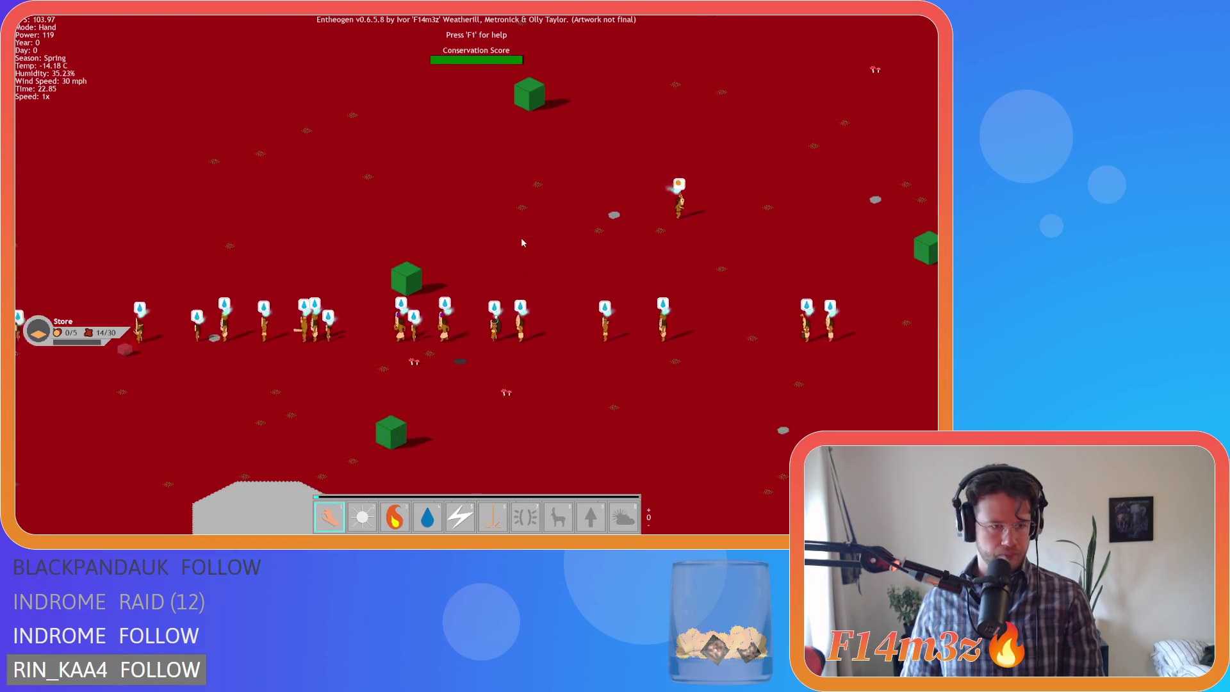
key("a")
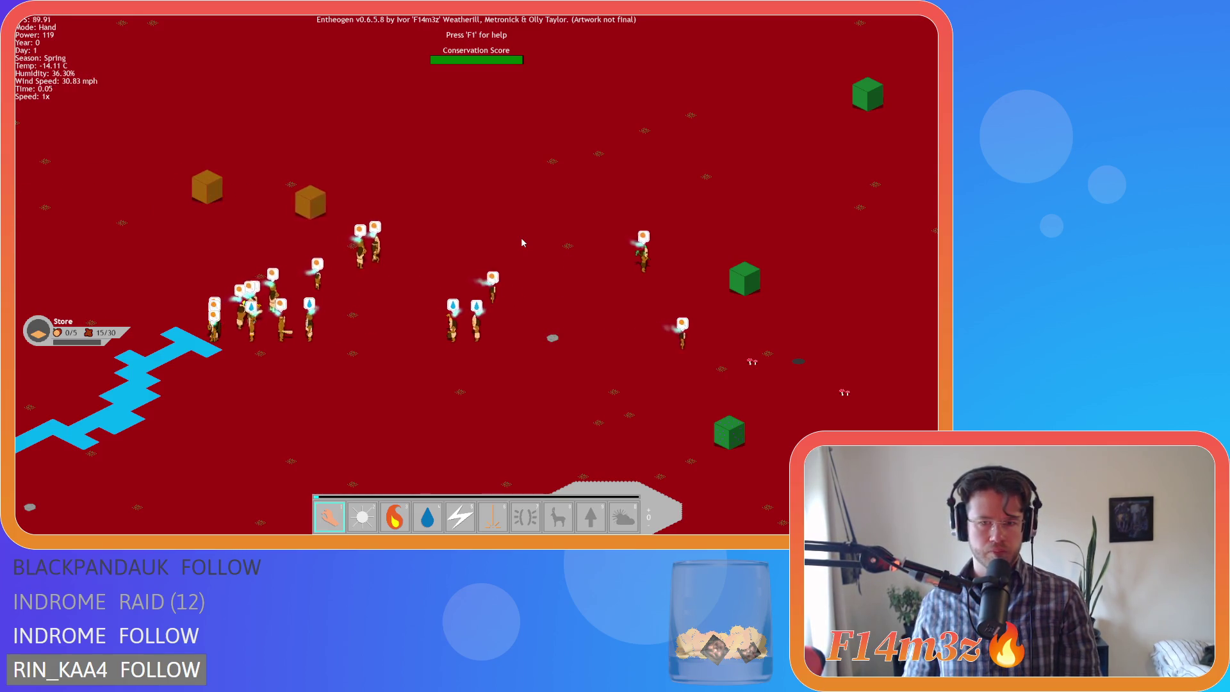
- Pan with the arrow keys over the villagers toward the crate and cubes
key("Down")
key("Right")
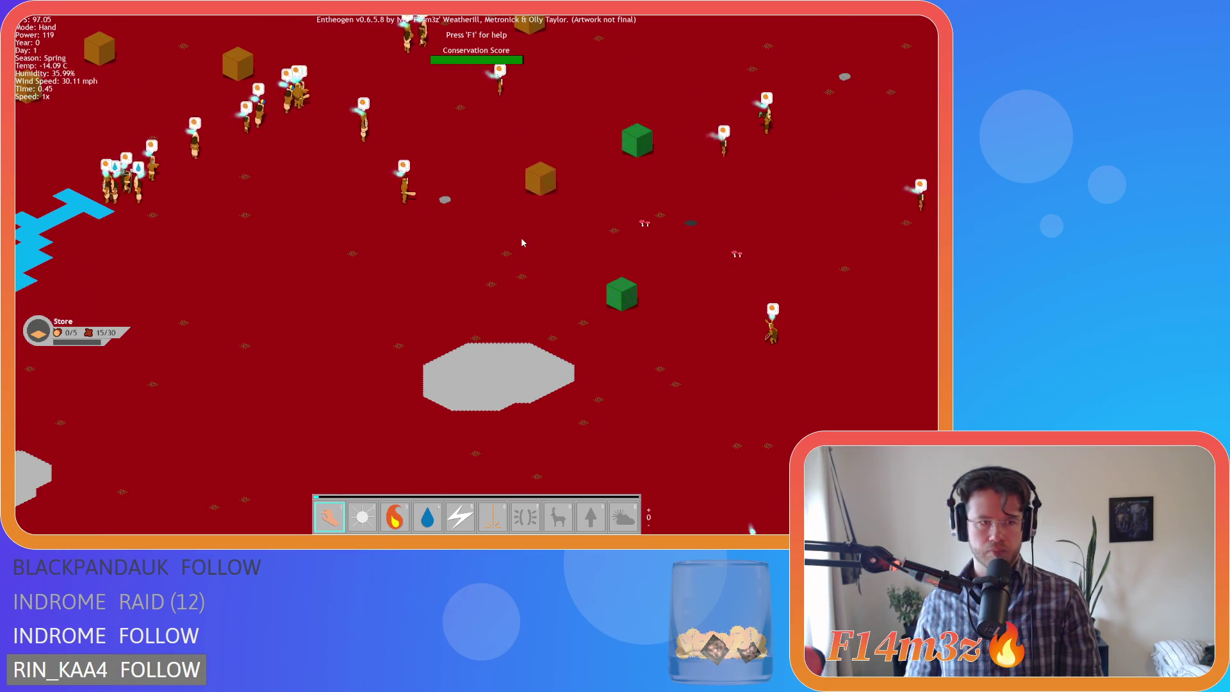
key("Right")
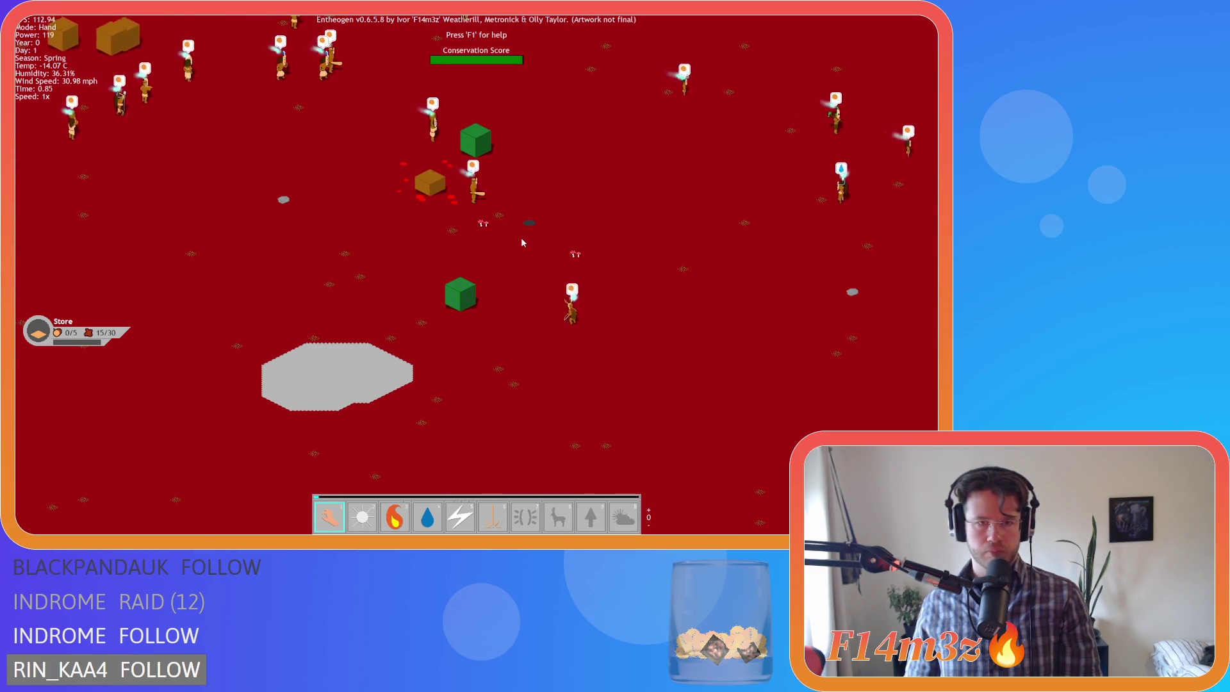
key("Up")
scroll(522, 242, "down", 5)
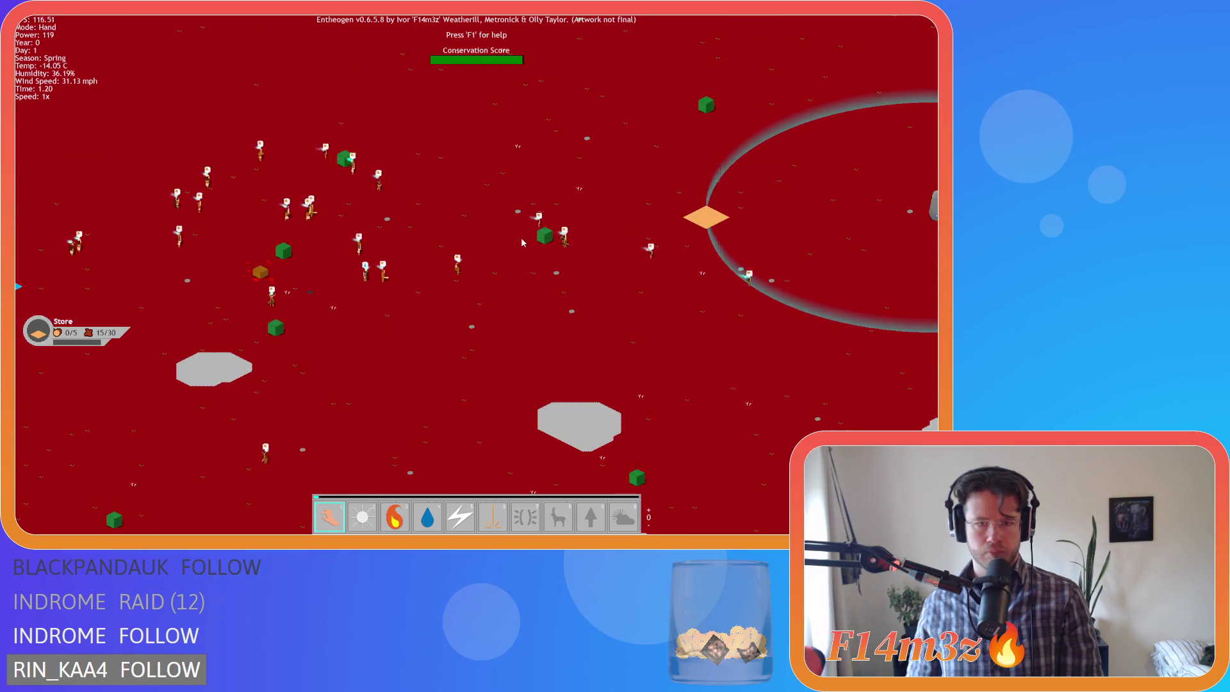
key("Left")
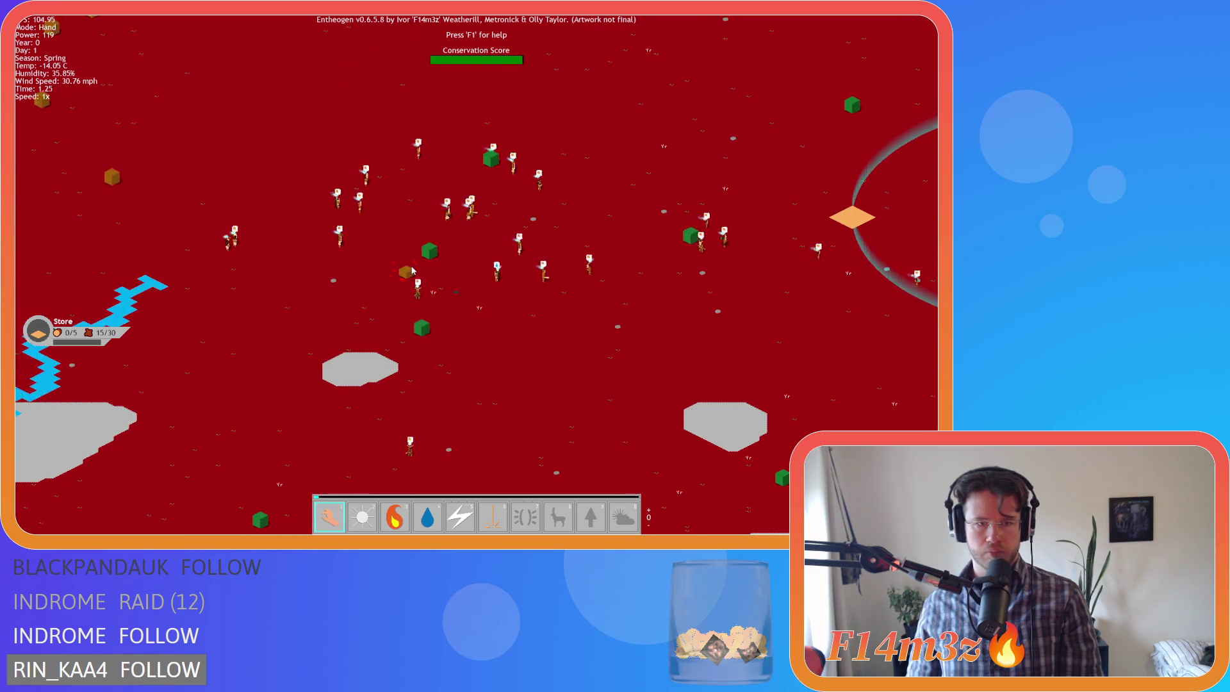
scroll(412, 271, "up", 5)
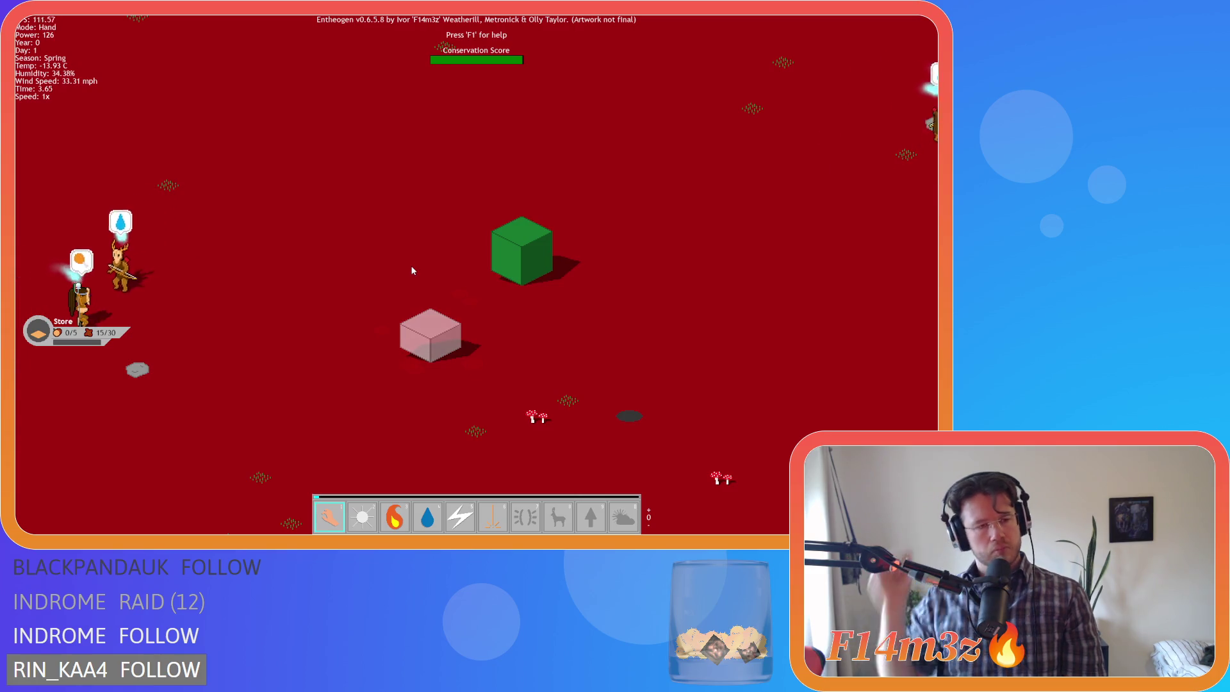
scroll(412, 271, "down", 3)
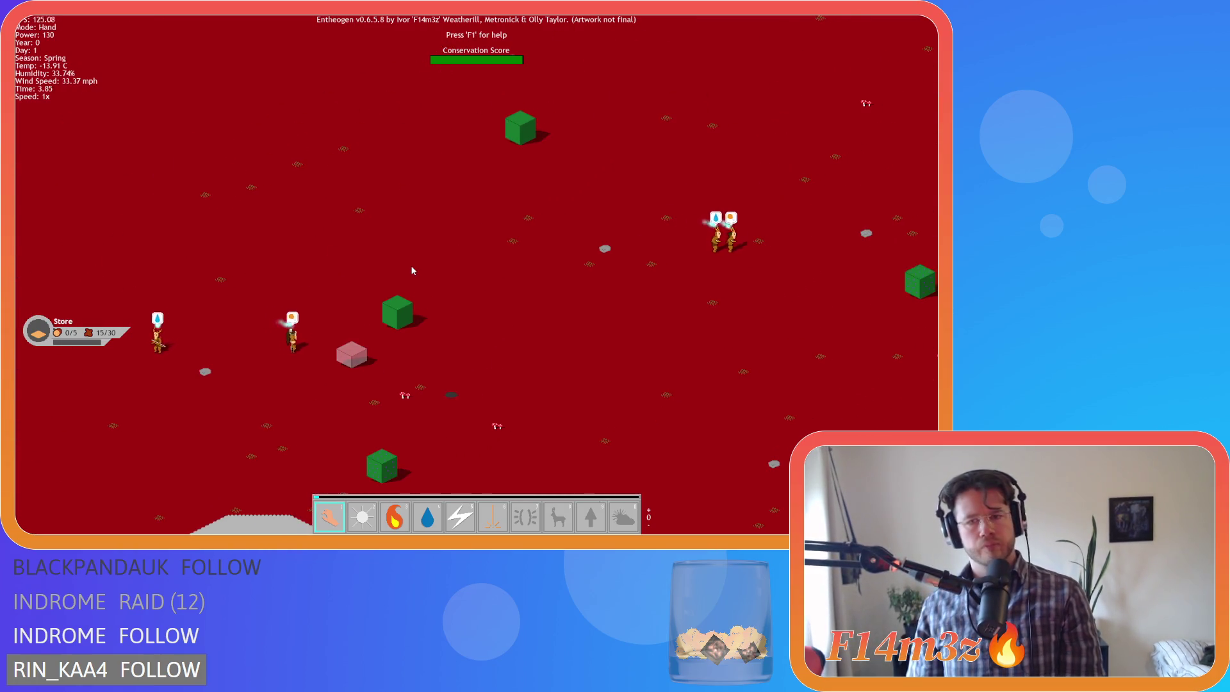
key("Right")
scroll(439, 308, "up", 3)
scroll(439, 308, "down", 3)
scroll(440, 308, "up", 2)
scroll(440, 308, "up", 2)
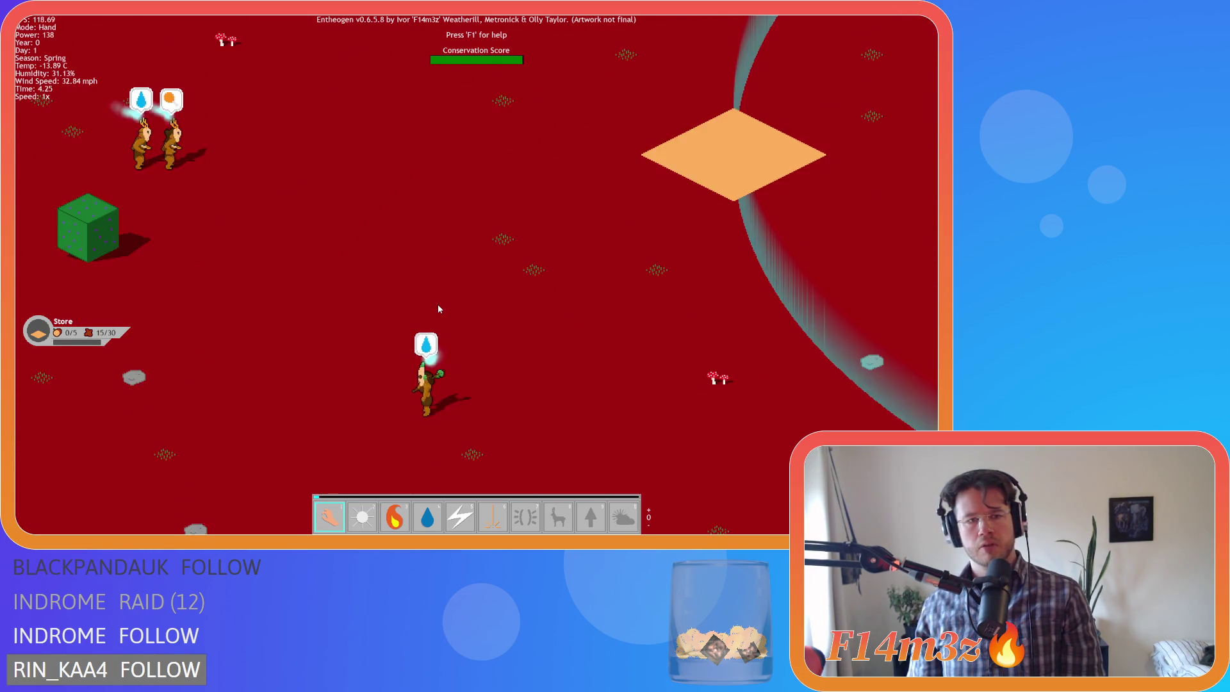
key("Up")
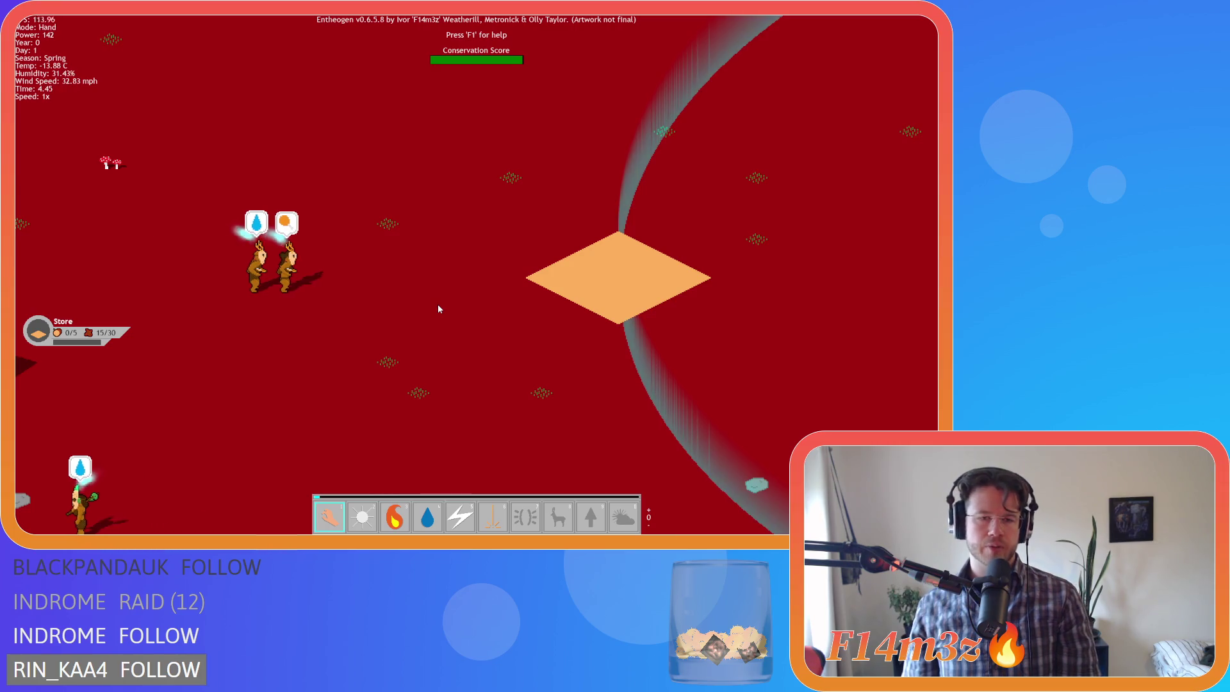
key("Right")
scroll(436, 301, "up", 2)
key("Up")
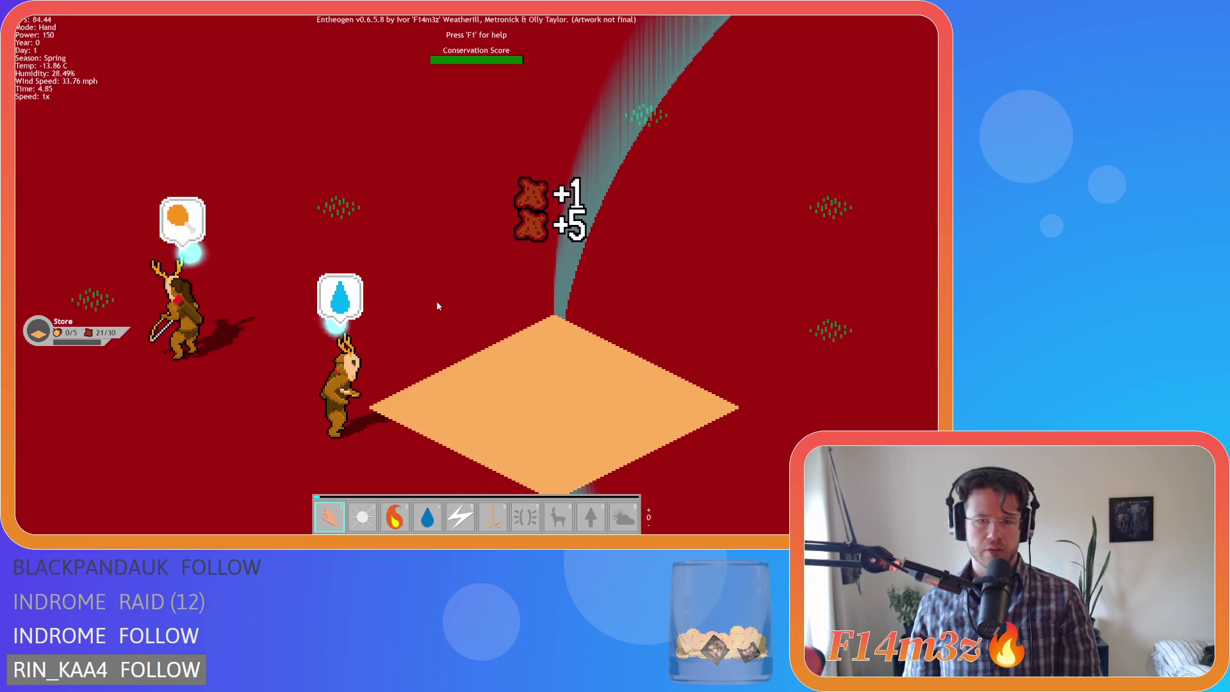
scroll(438, 304, "down", 2)
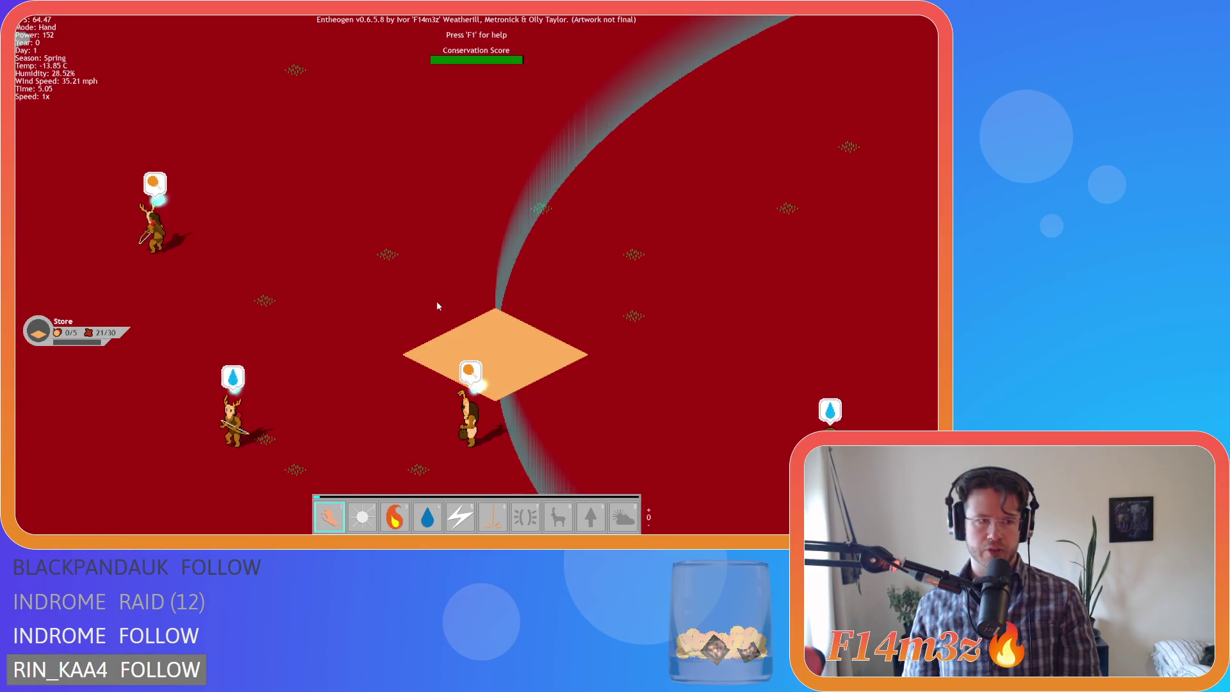
key("Left")
key("Down")
key("Left")
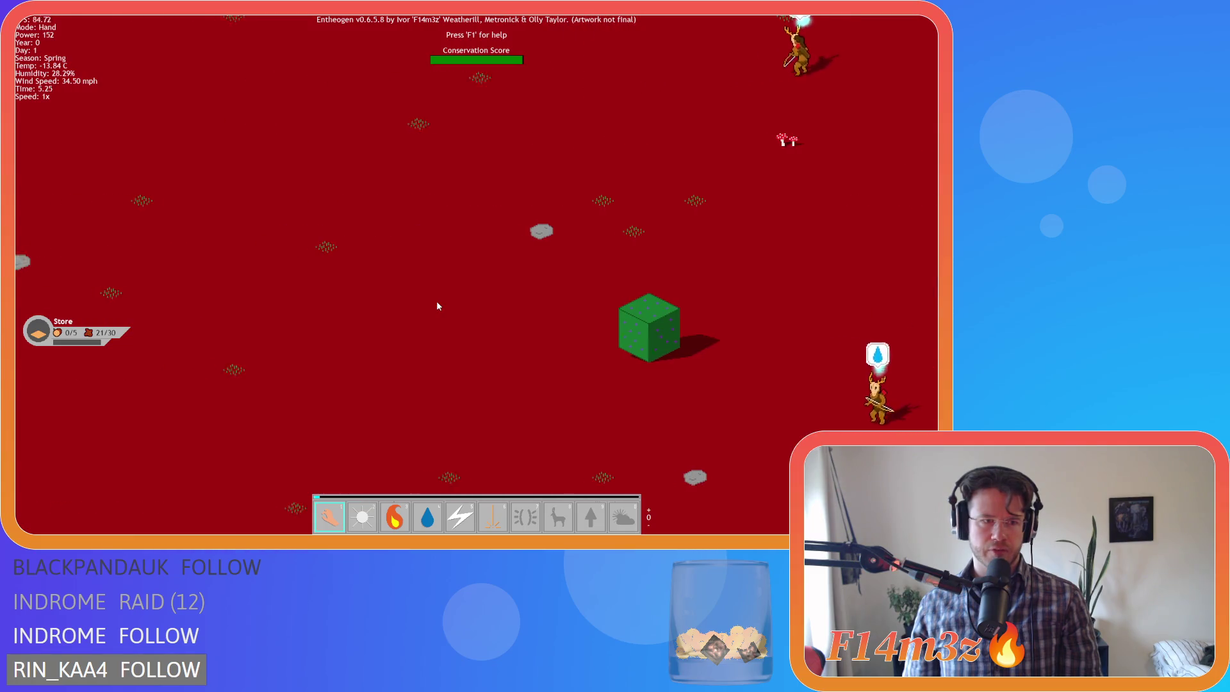
scroll(437, 307, "down", 2)
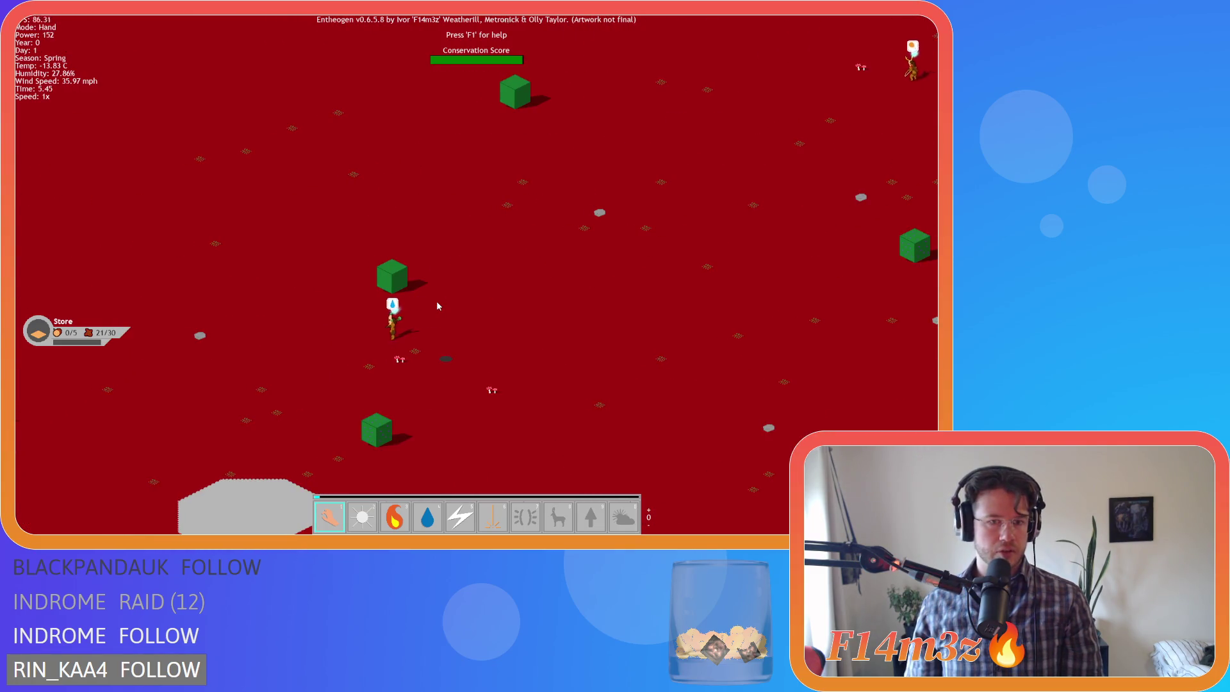
key("Left")
scroll(438, 306, "down", 2)
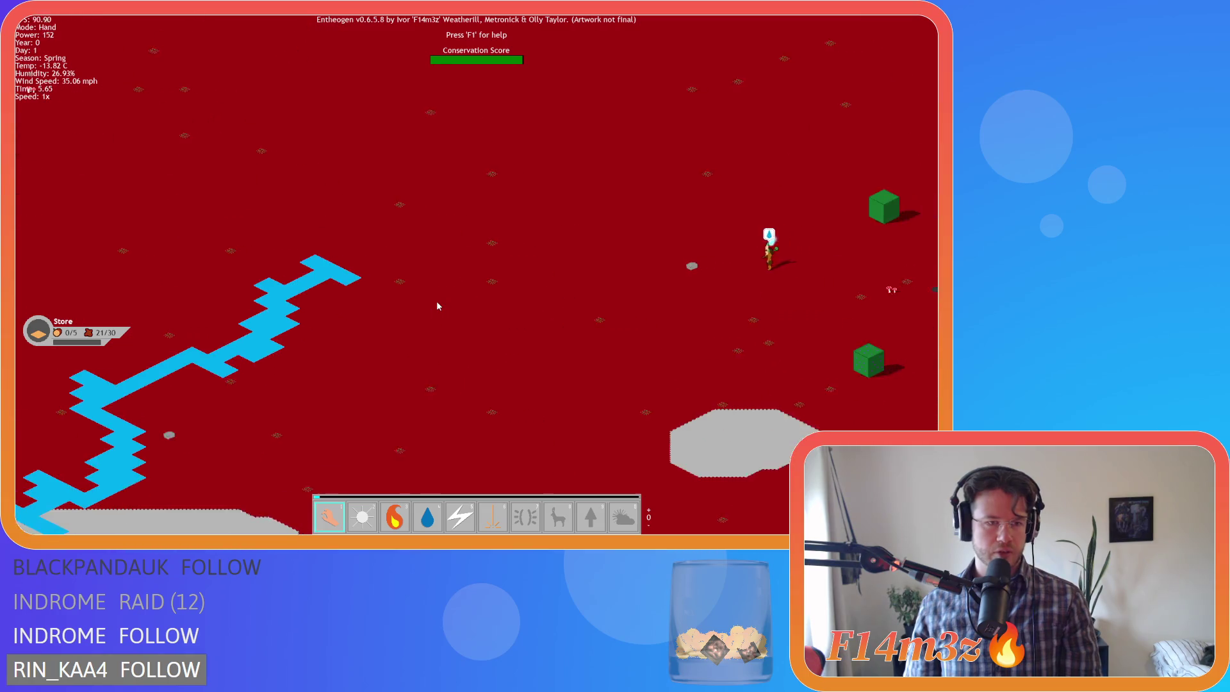
key("Down")
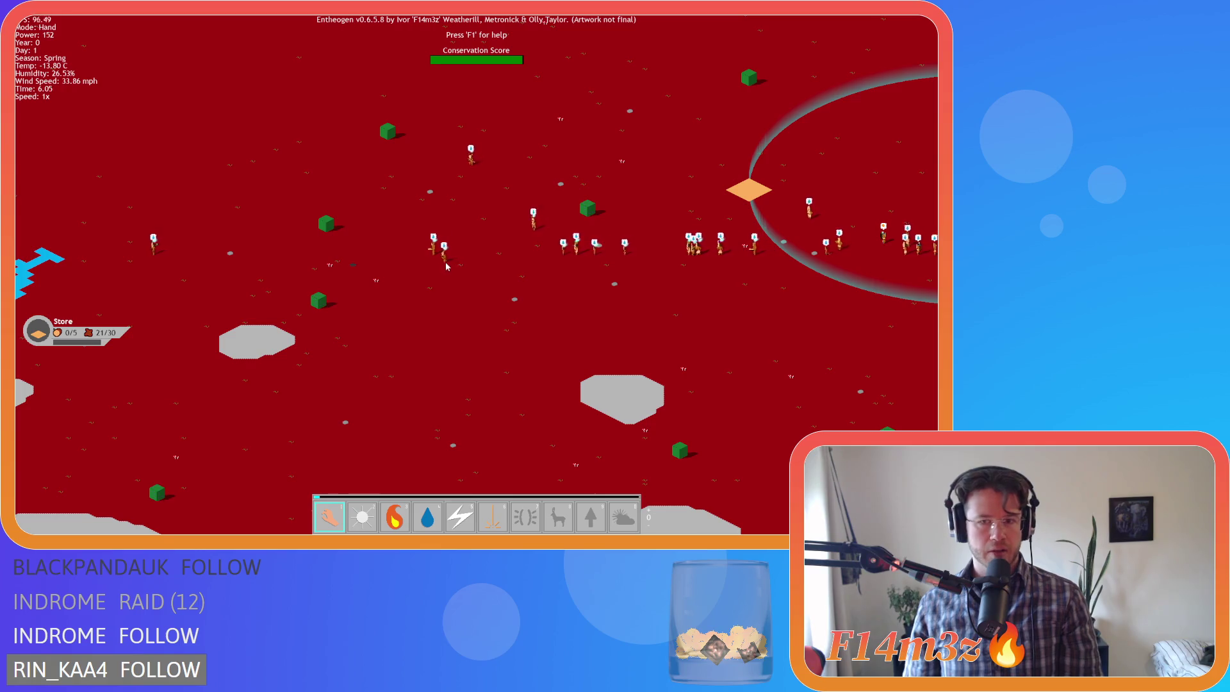
- Pan and zoom along the long river to survey the villagers and the ring
scroll(452, 267, "up", 3)
key("Left")
scroll(402, 272, "up", 3)
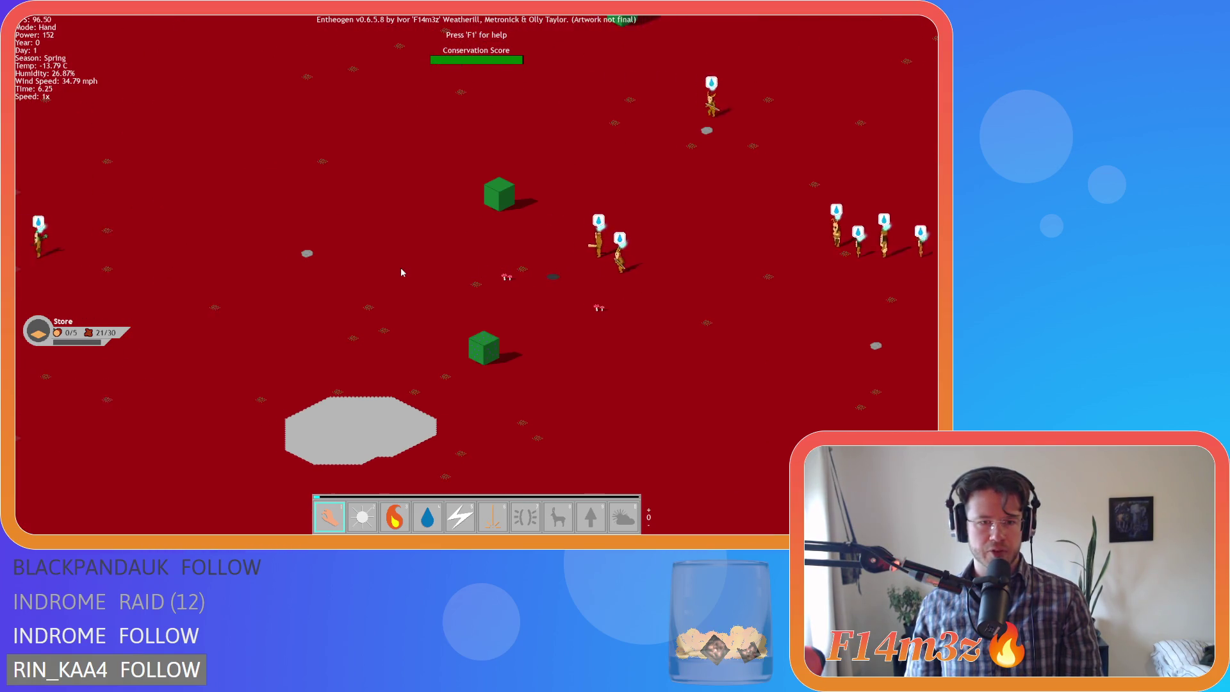
scroll(402, 272, "down", 3)
key("Right")
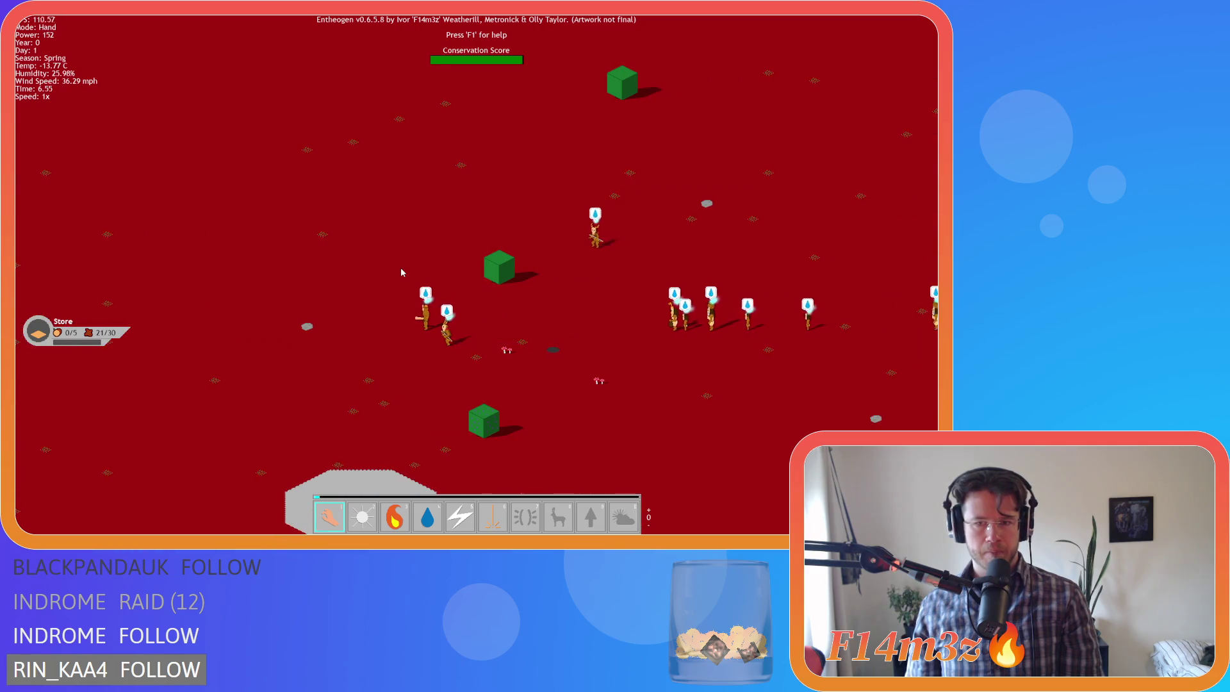
scroll(401, 271, "down", 3)
key("Right")
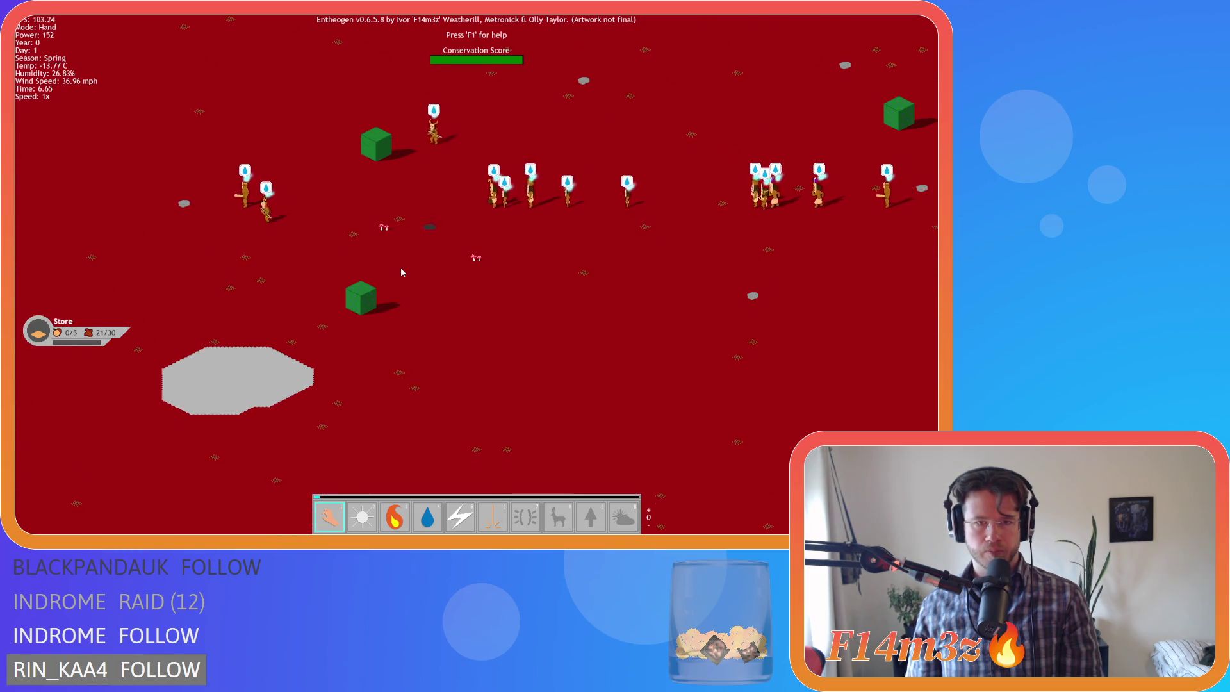
scroll(401, 271, "down", 2)
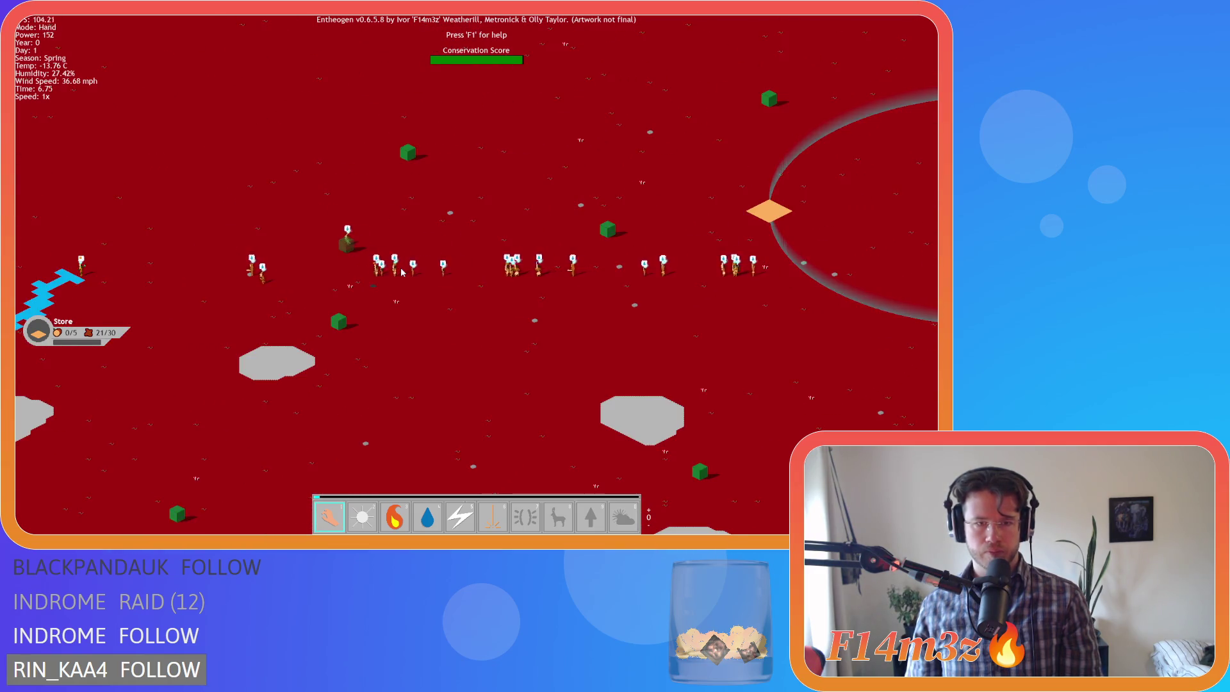
key("Left")
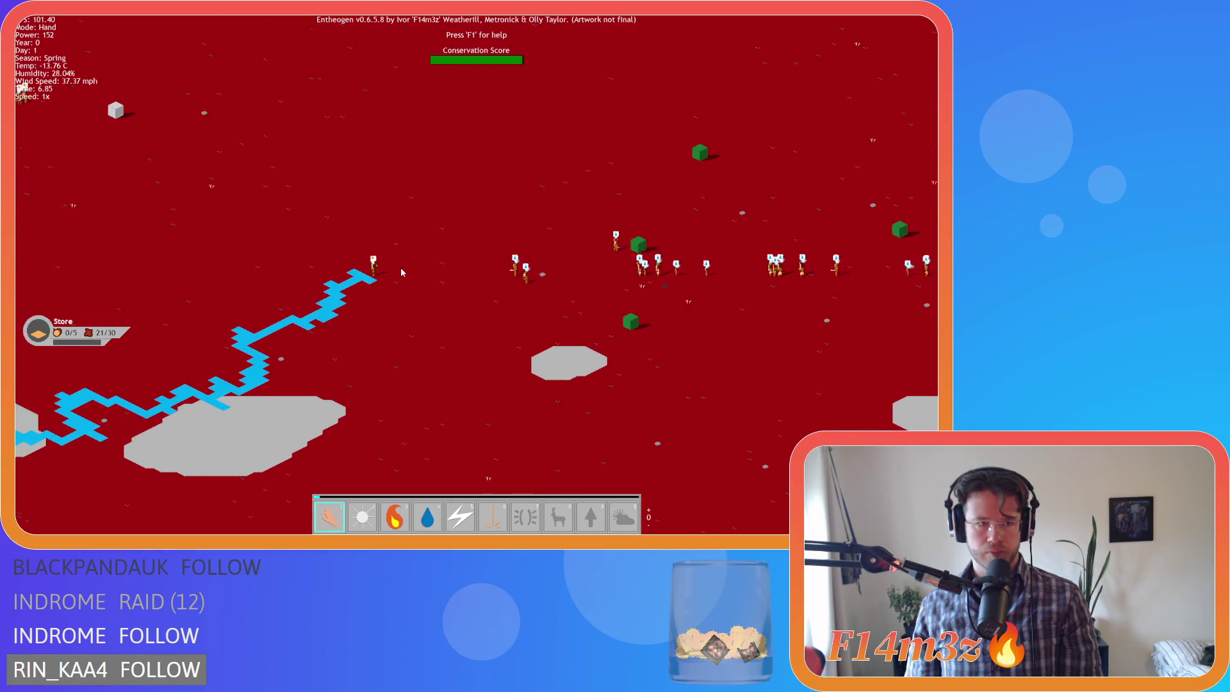
key("Up")
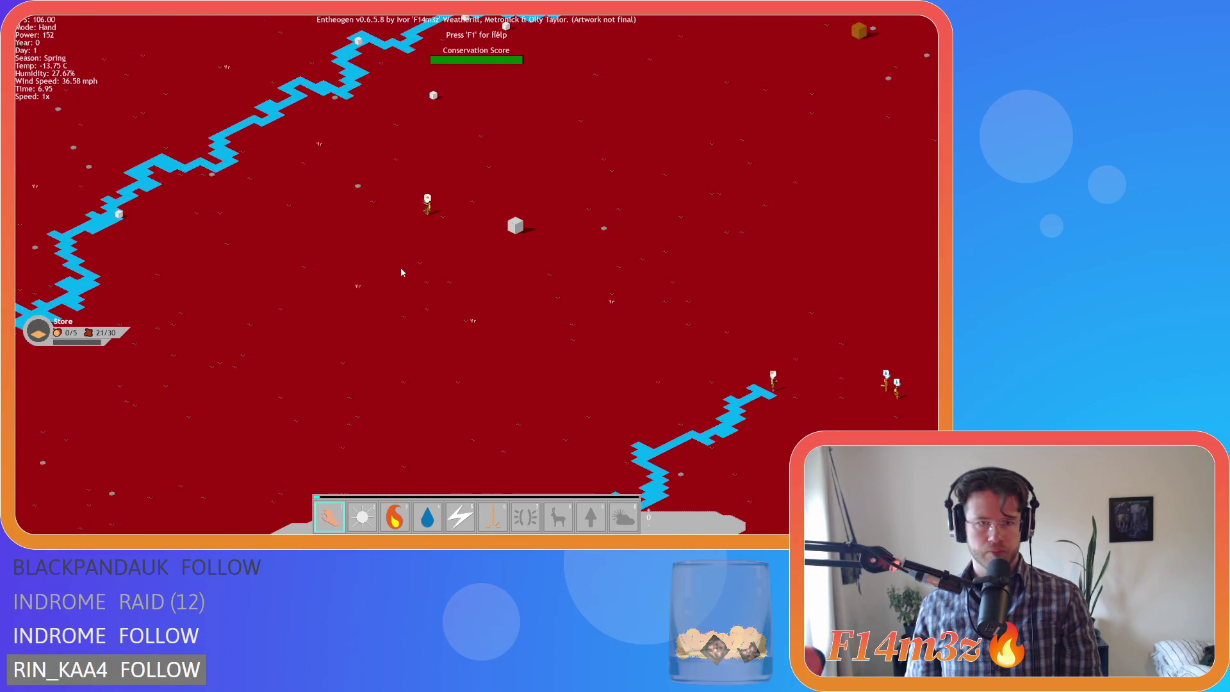
scroll(401, 272, "up", 2)
key("Up")
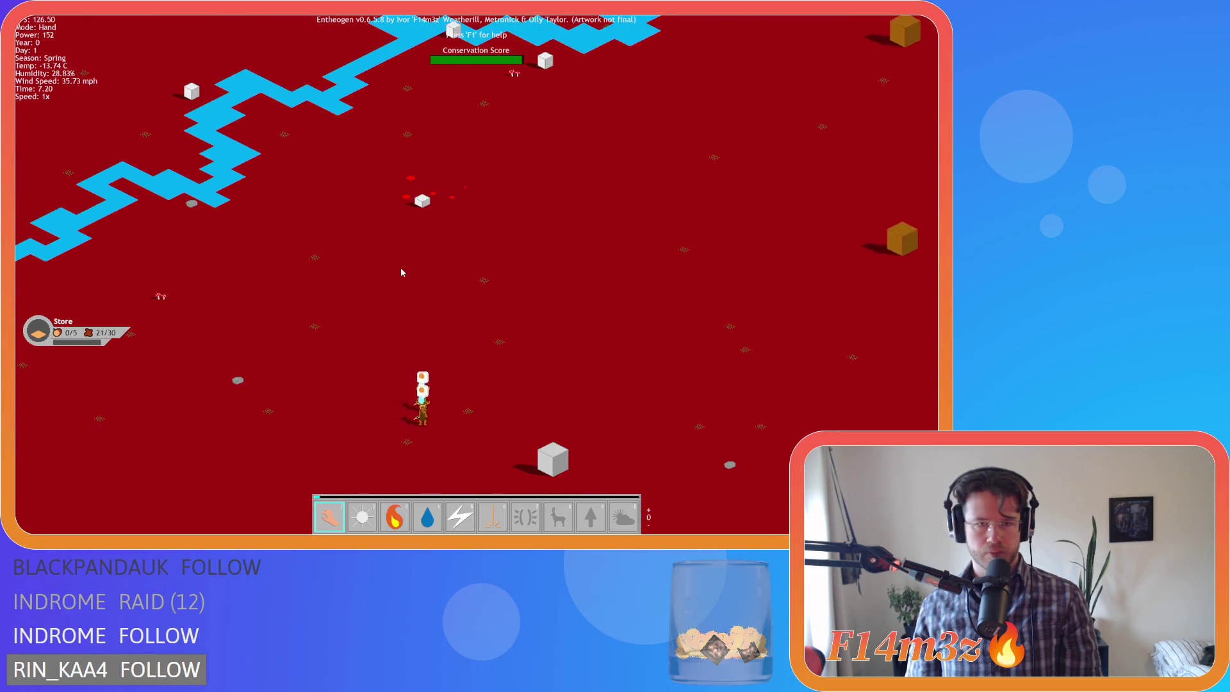
key("Right")
key("Up")
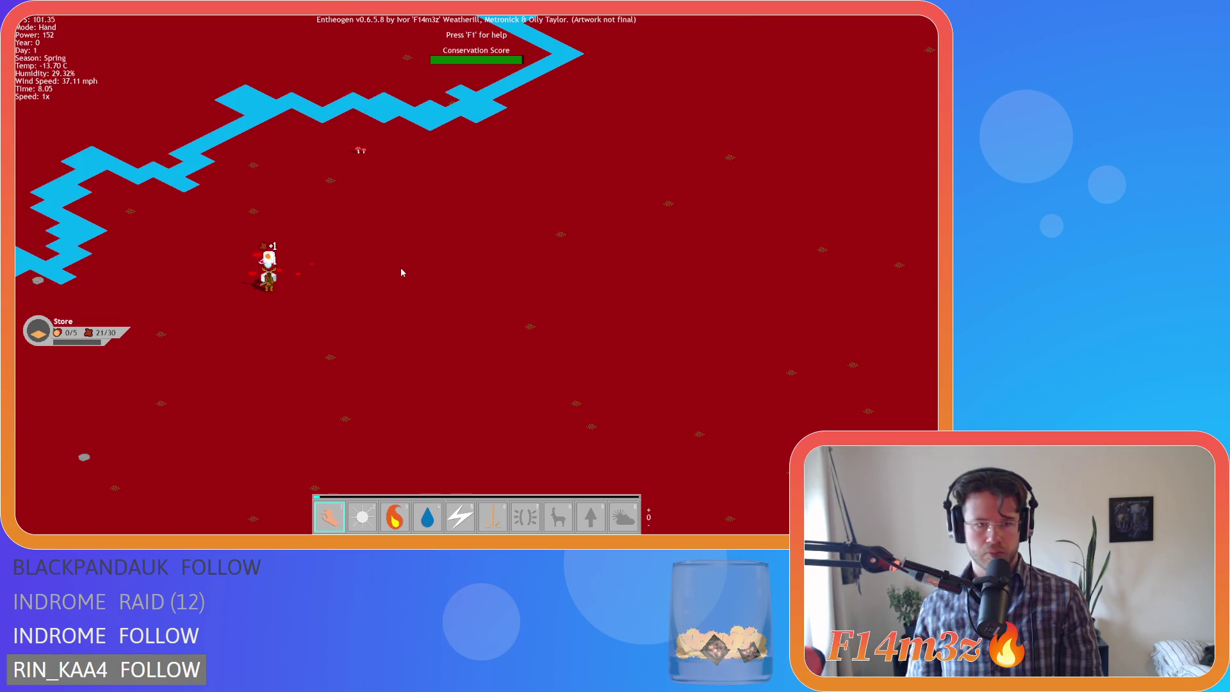
scroll(401, 272, "down", 5)
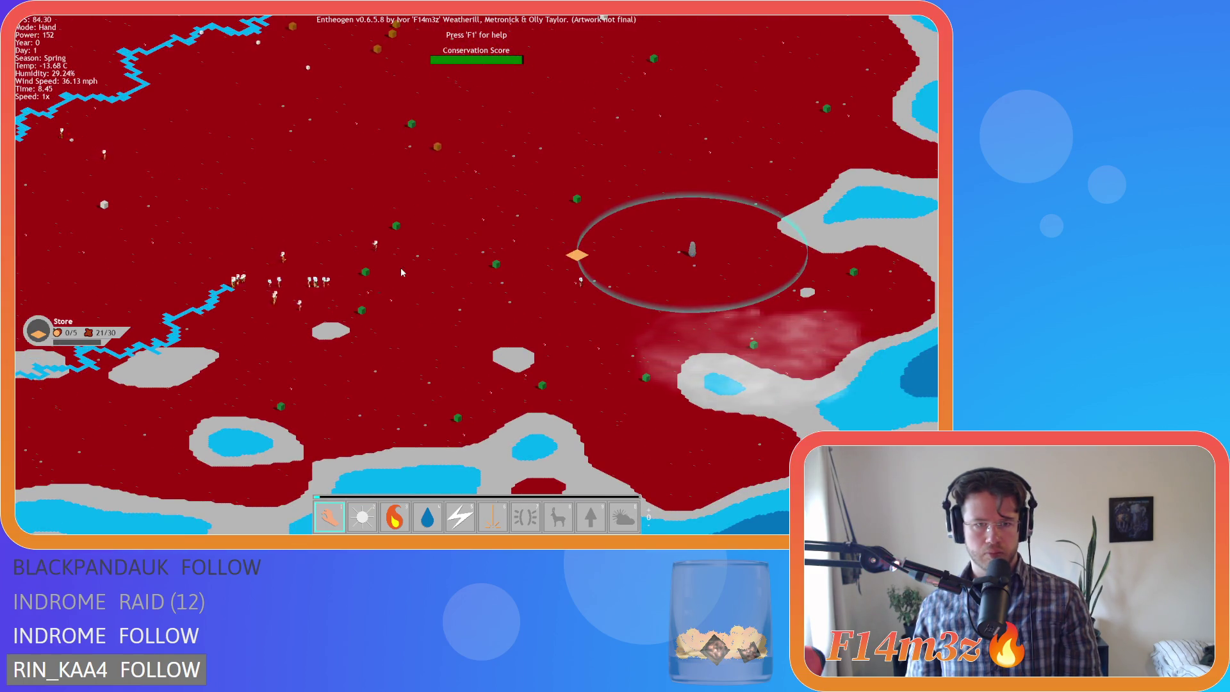
scroll(401, 267, "up", 5)
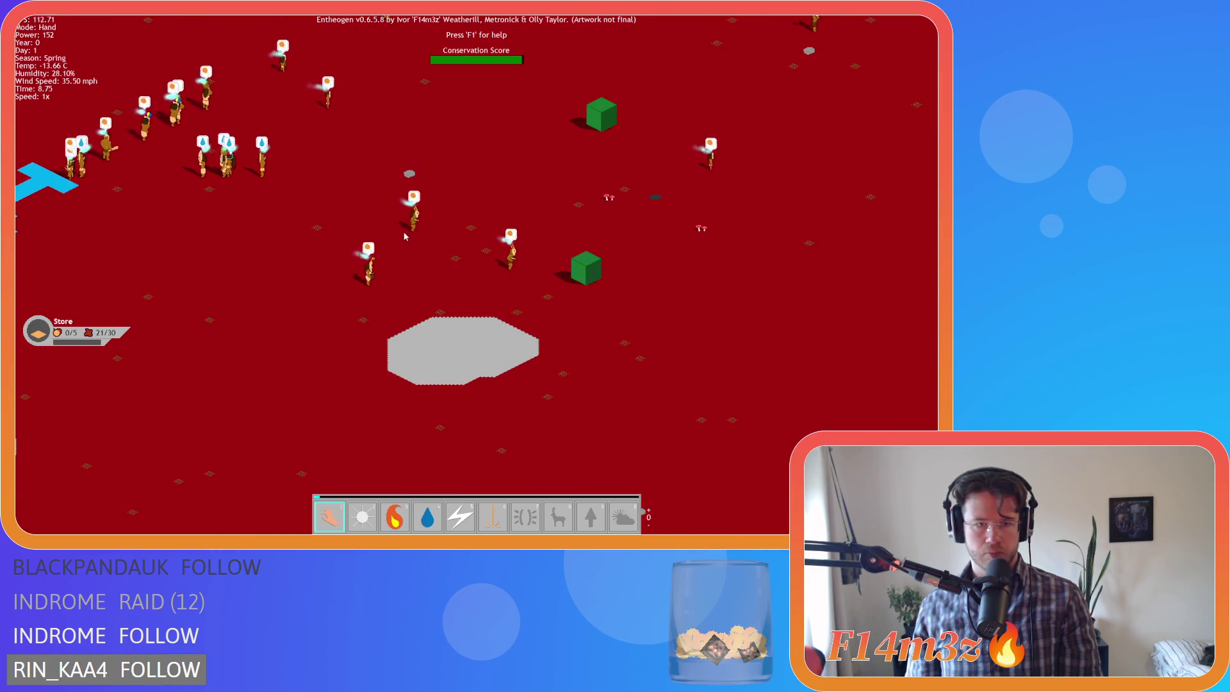
- Pick up a villager, carry it onto the grey patch, then further across the map
mouse_move(409, 221)
left_mouse_down()
mouse_move(428, 221)
mouse_move(425, 269)
mouse_move(442, 285)
mouse_move(420, 325)
mouse_move(417, 309)
mouse_move(255, 267)
mouse_move(264, 279)
left_mouse_up()
scroll(417, 310, "up", 3)
scroll(260, 273, "up", 2)
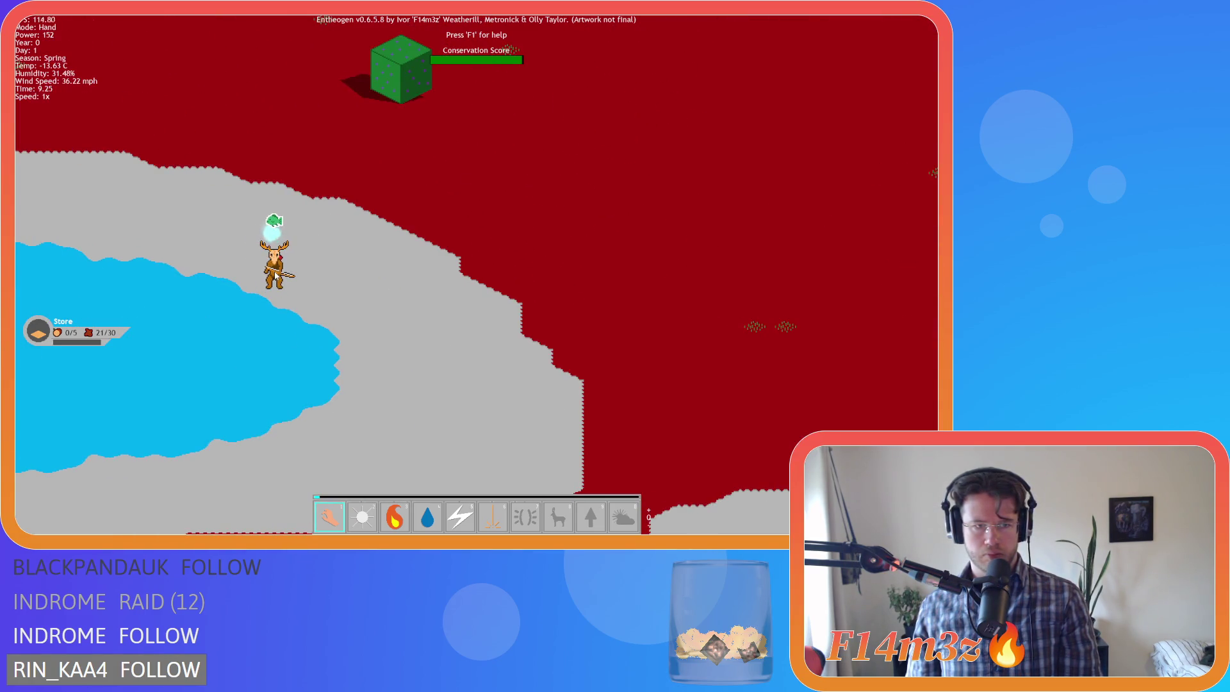
scroll(269, 255, "down", 5)
mouse_move(275, 268)
left_mouse_down()
mouse_move(269, 256)
mouse_move(447, 248)
left_mouse_up()
scroll(449, 253, "up", 3)
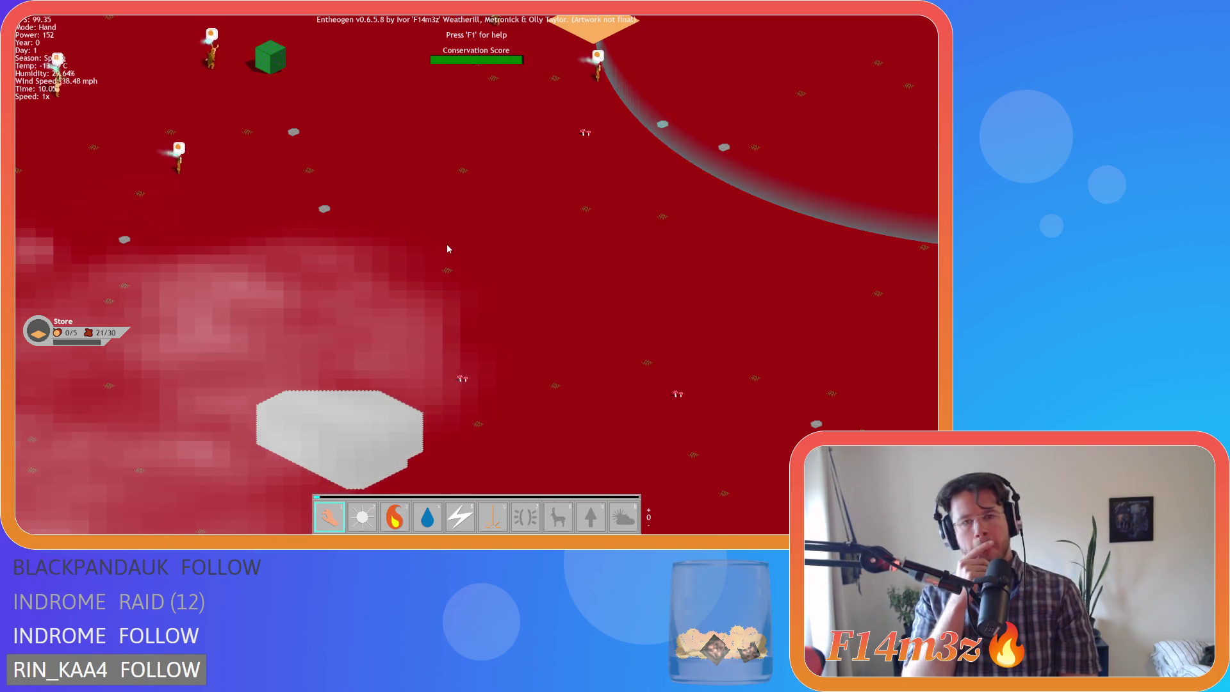
- Pan the map around the village ring, villagers and standing stone, then bring up the quit prompt with Escape
key("w")
key("d")
key("w")
key("d")
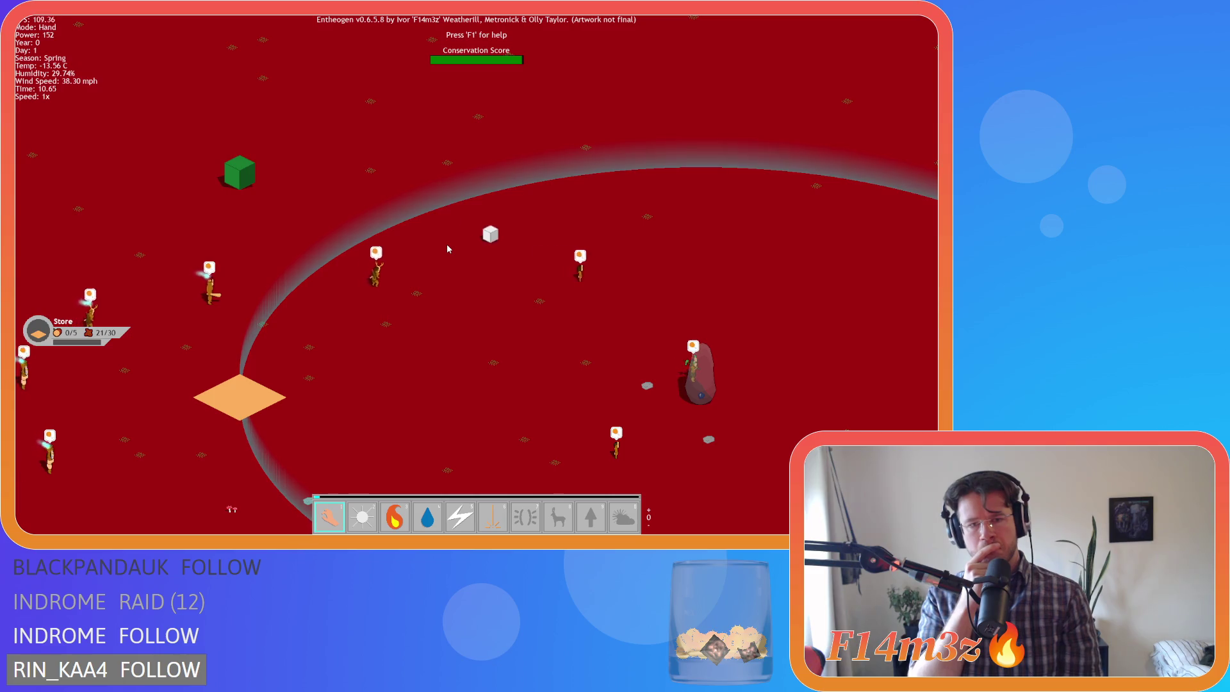
key("s")
key("d")
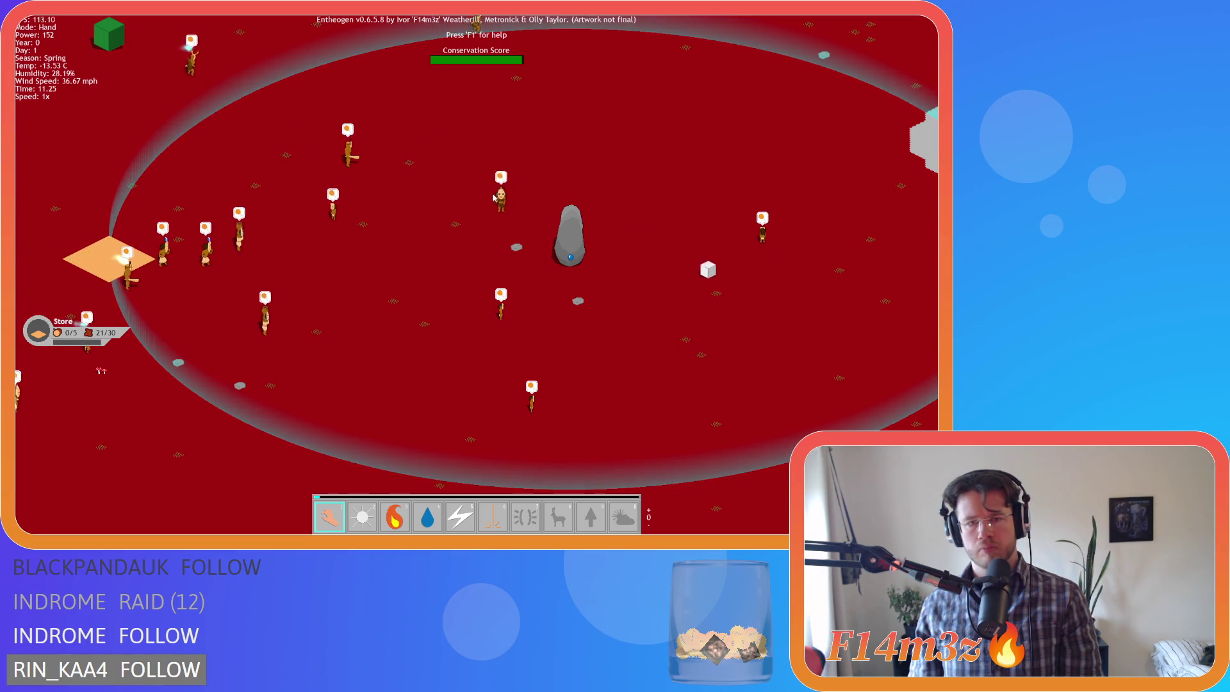
key("a")
key("s")
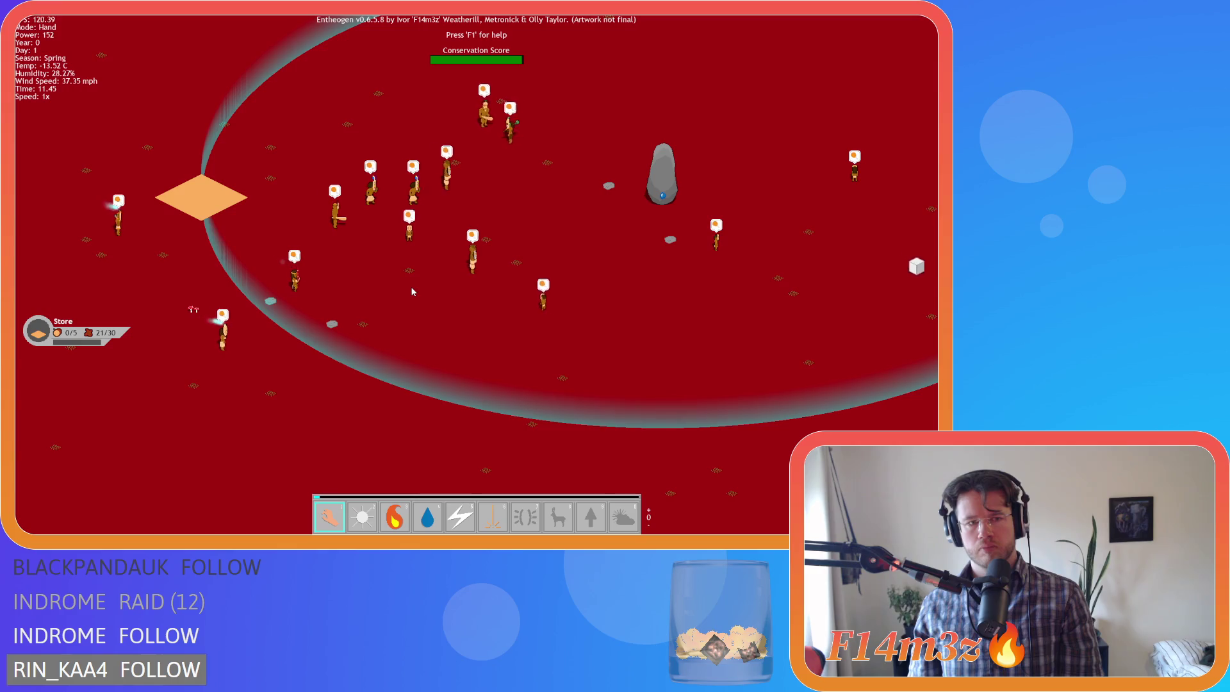
key("w")
key("d")
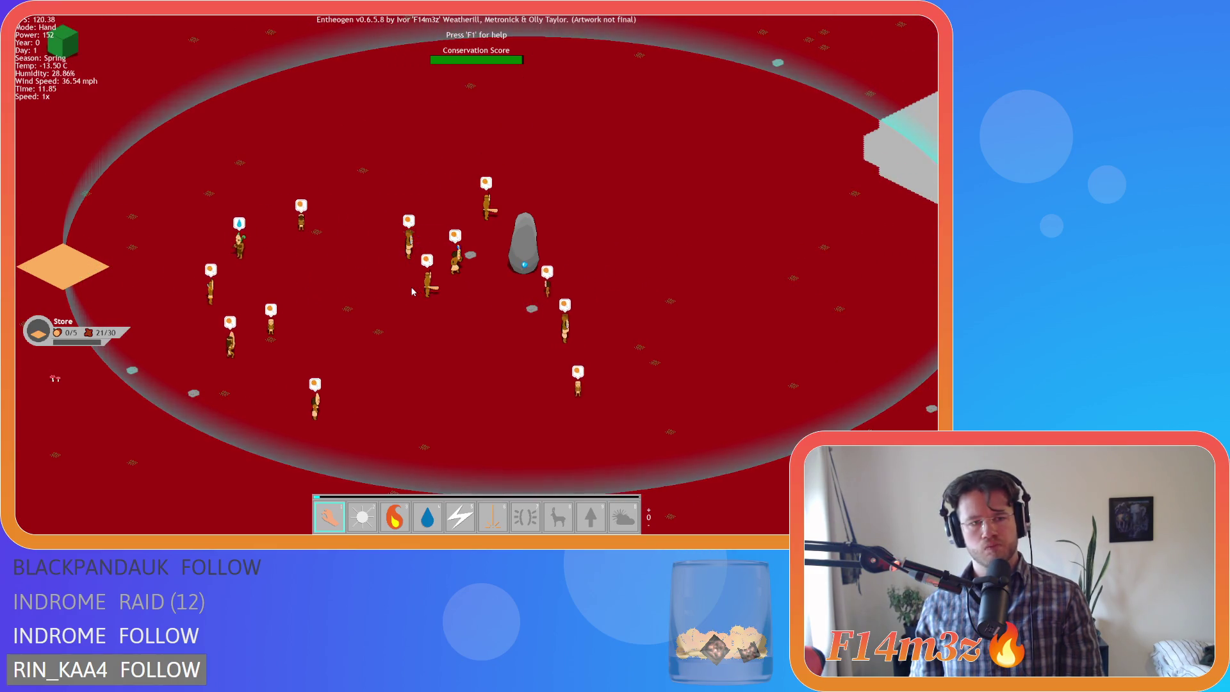
key("s")
key("s")
key("d")
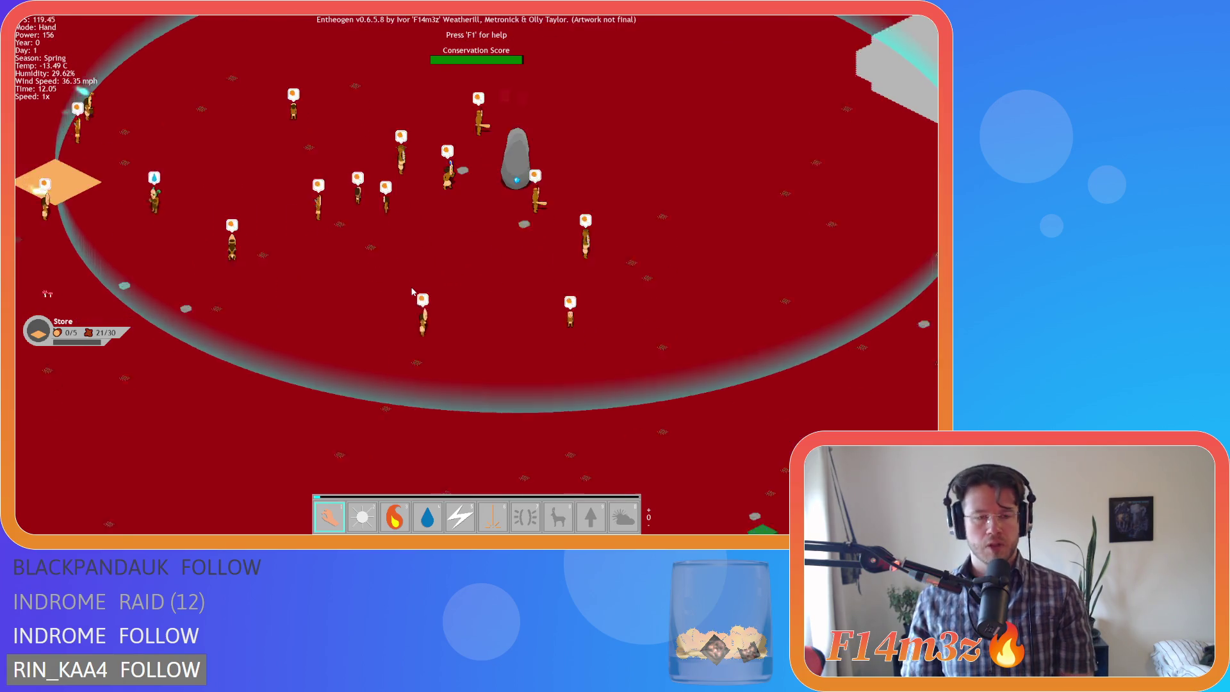
key("w")
key("d")
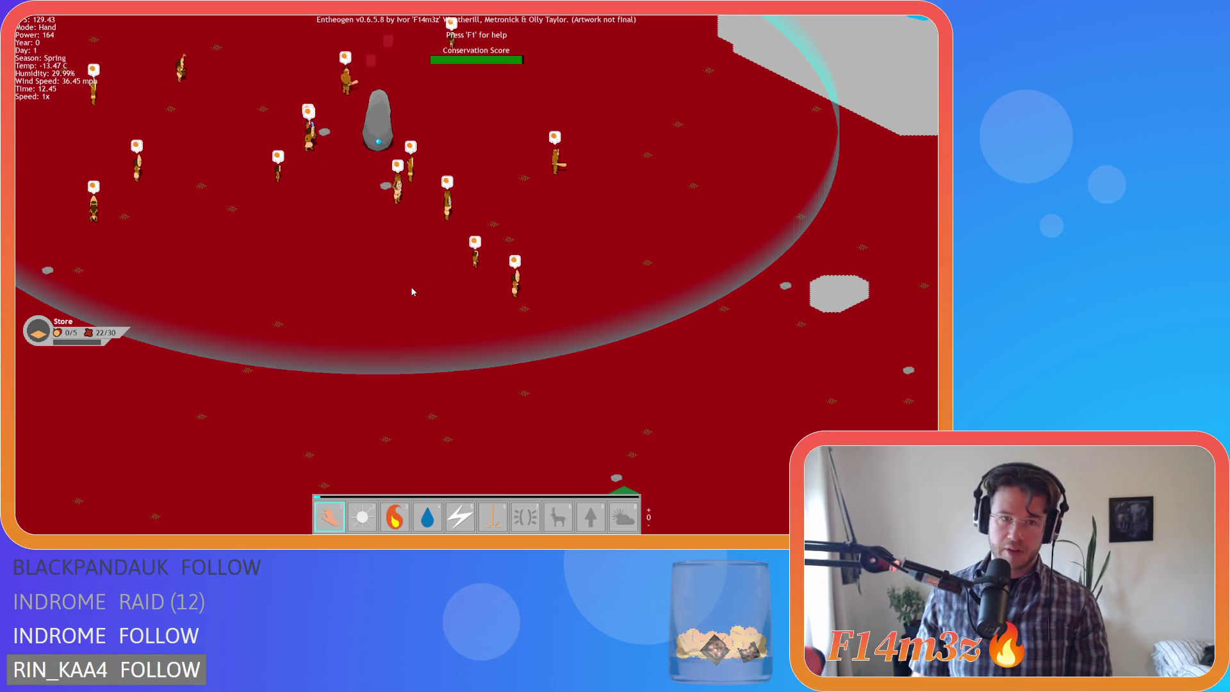
key("Escape")
- Confirm quitting the test game, then close every open editor window with Windows > Close All
key("y")
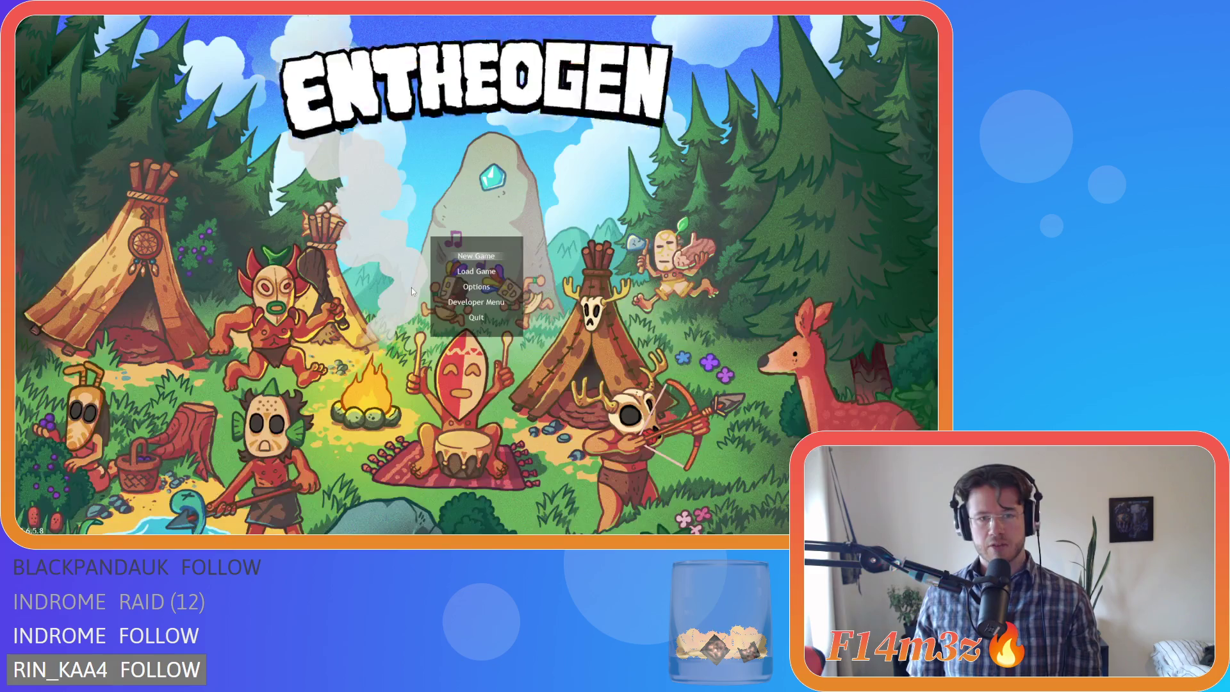
right_click(221, 307)
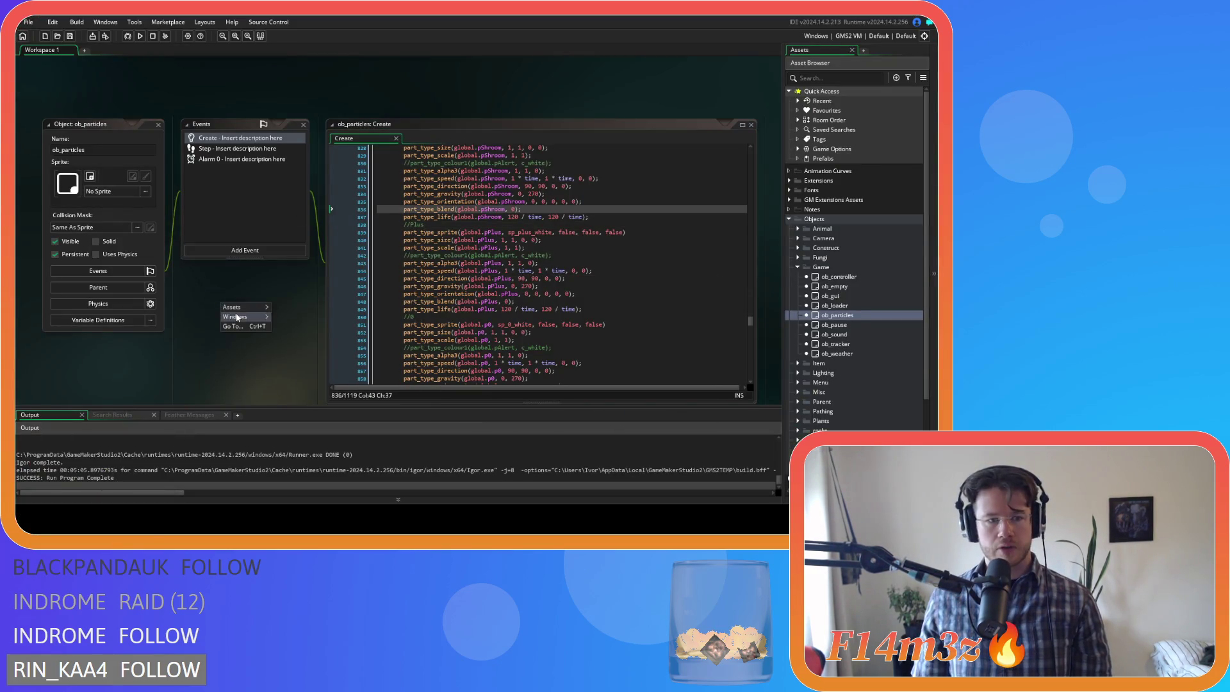
left_click(280, 338)
- Collapse the Game objects and Objects folders in the Asset Browser, then re-expand Objects
left_click(797, 267)
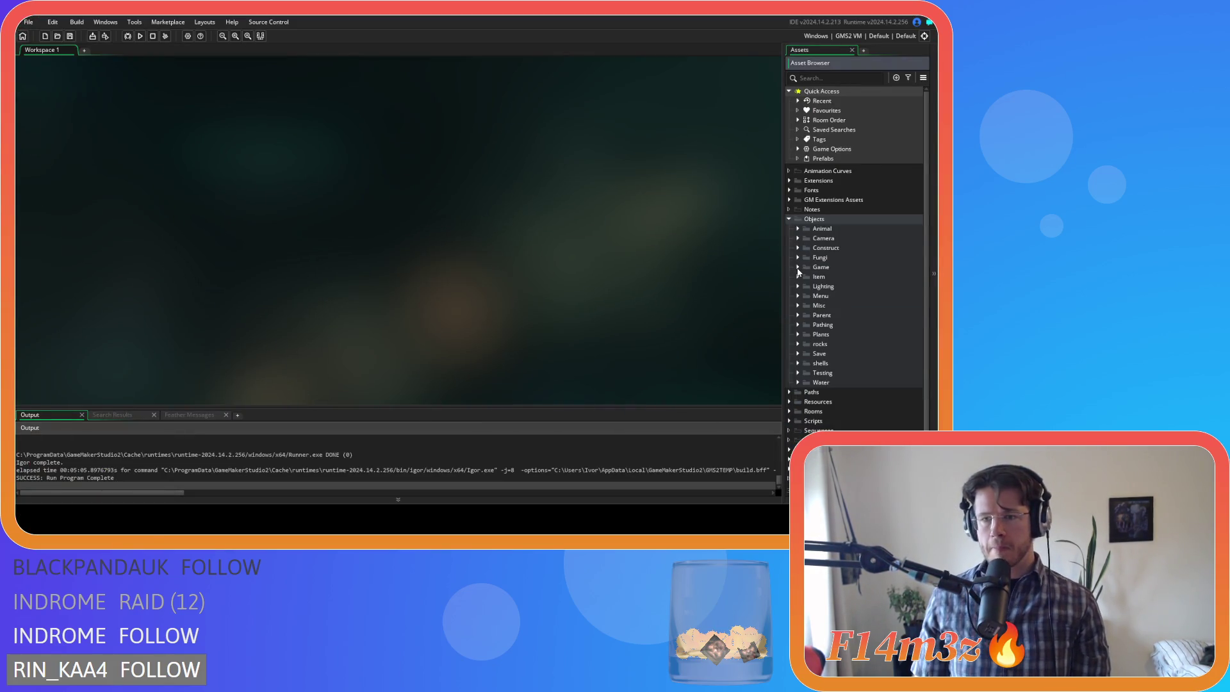
left_click(788, 219)
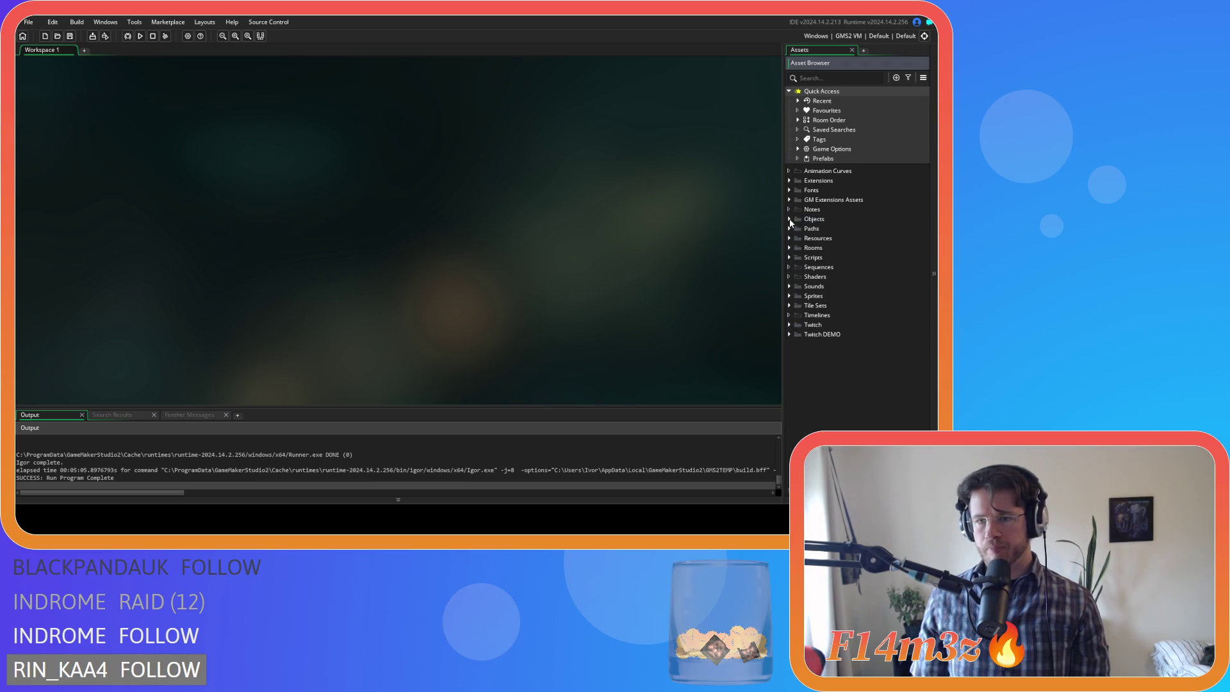
left_click(789, 219)
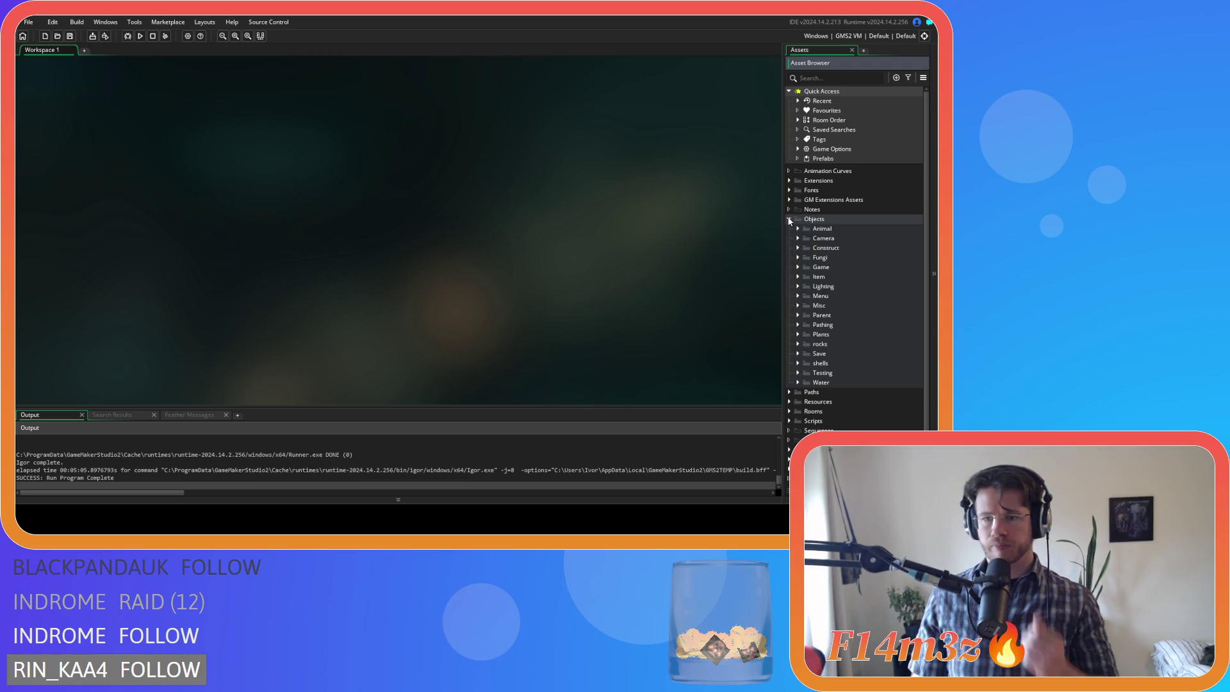